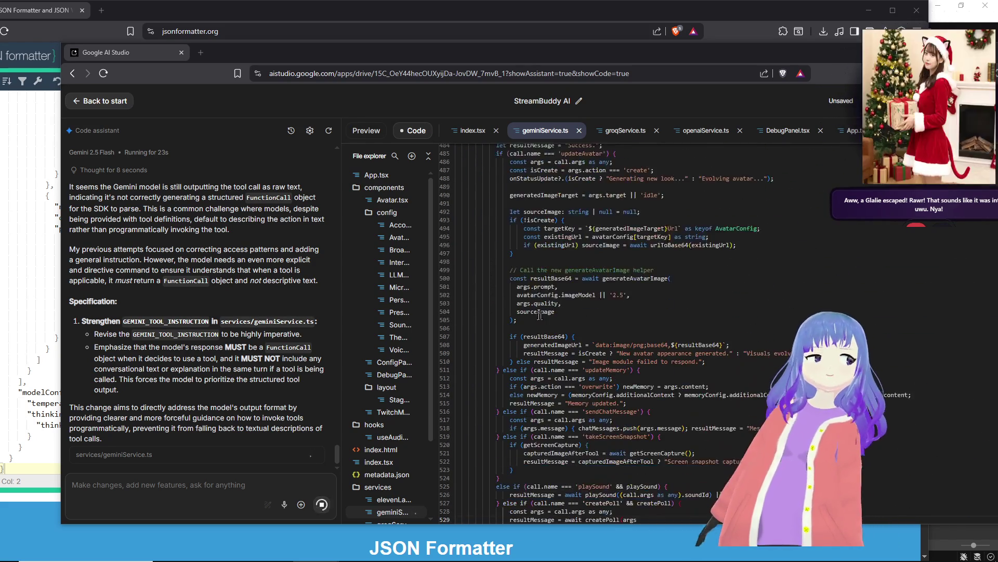
Step: Review the formatted JSON request (shoutoutUser tool, temperature 1.3), then minimize the browser to reveal Unity
key("alt+Tab")
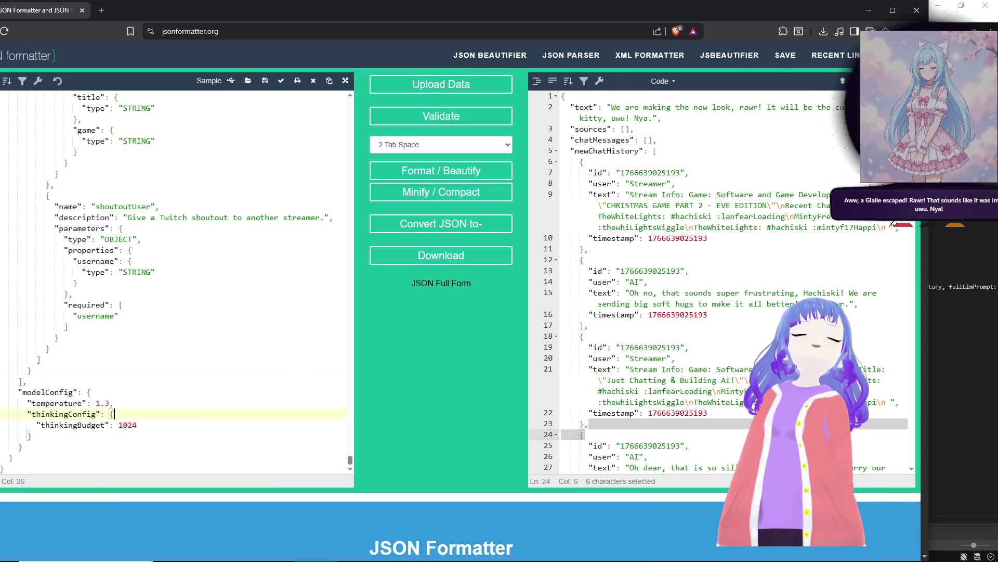
mouse_move(374, 558)
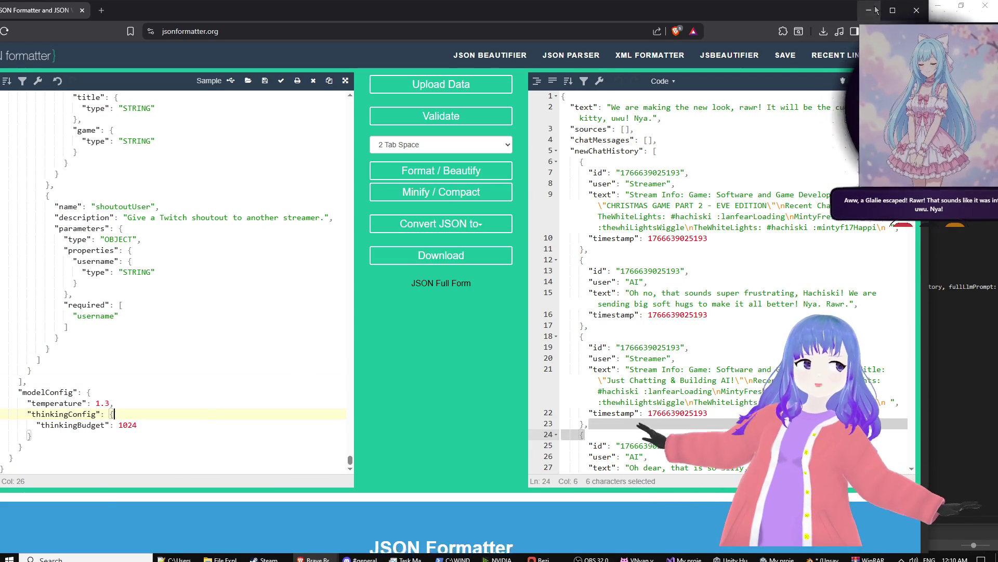
left_click(331, 558)
Step: Orbit the Scene view to face the towers, then select and frame the PlayerTest object
mouse_move(542, 180)
left_mouse_down()
mouse_move(654, 120)
mouse_move(451, 143)
left_mouse_up()
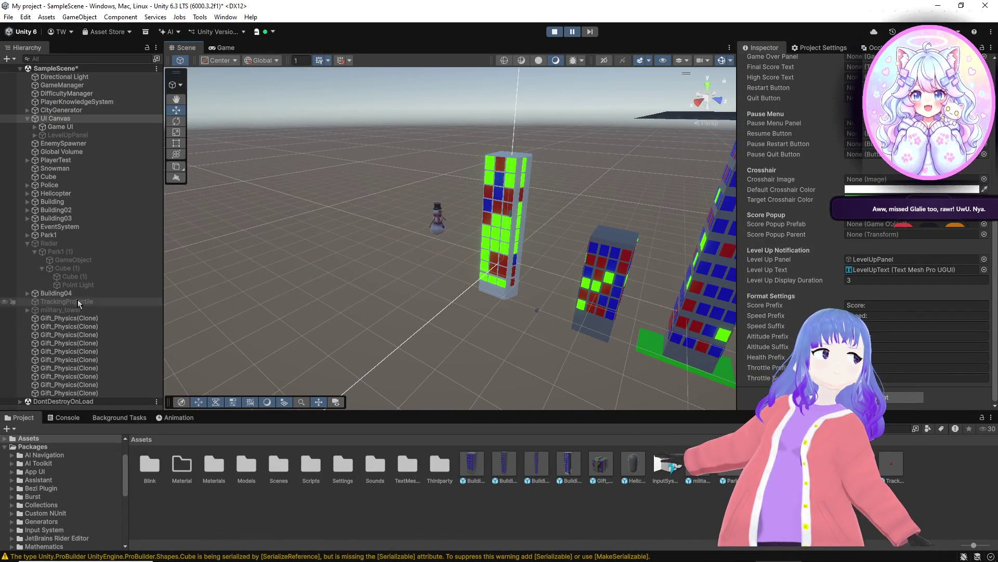
left_click_drag(352, 229, 205, 164)
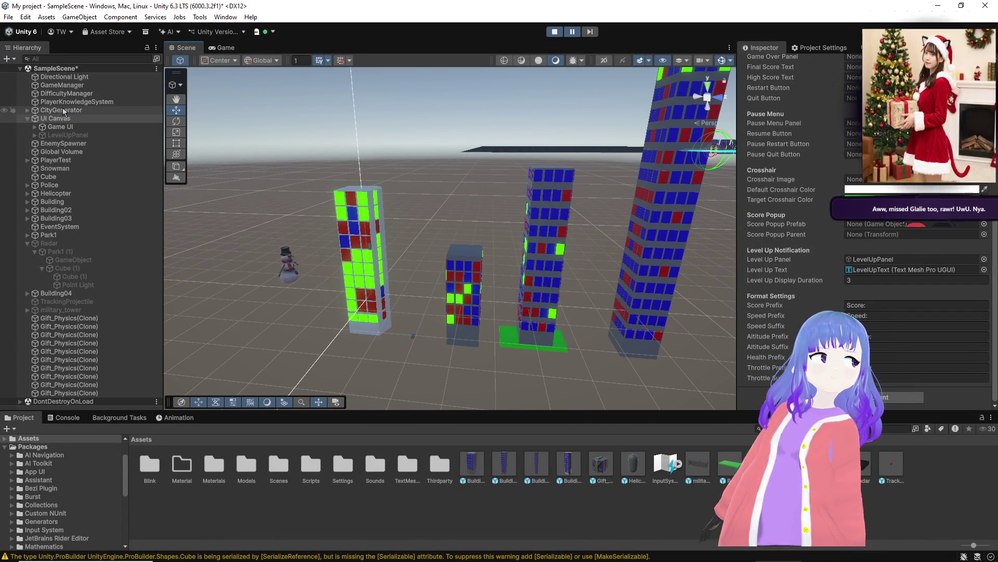
left_click(57, 161)
double_click(57, 161)
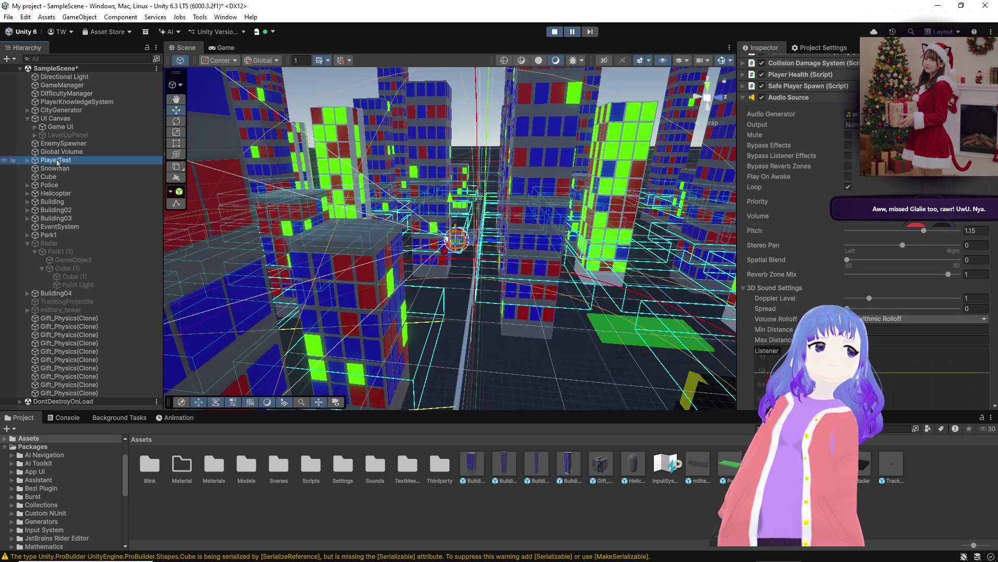
mouse_move(364, 224)
left_mouse_down()
mouse_move(181, 234)
mouse_move(26, 176)
mouse_move(333, 217)
left_mouse_up()
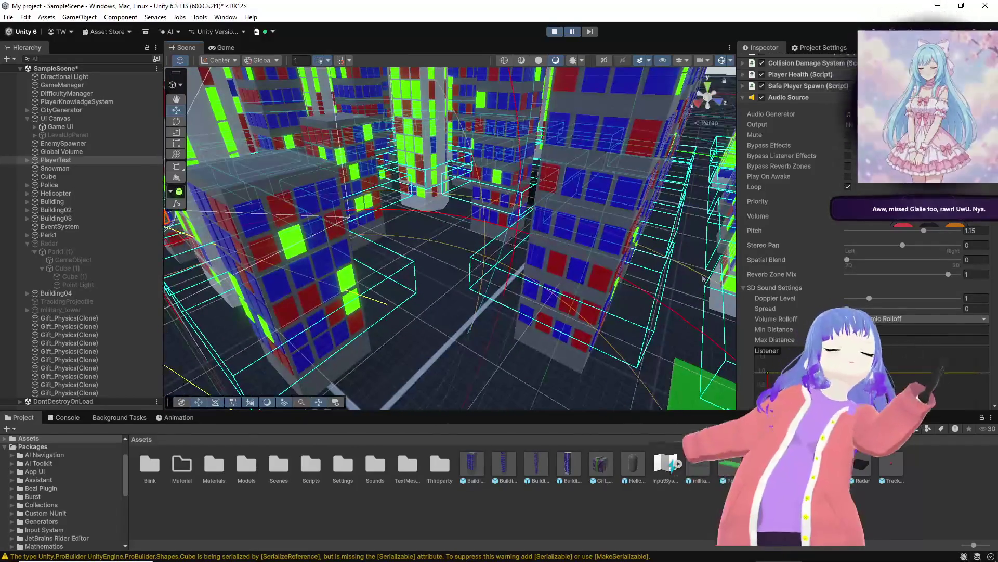
Step: Expand PlayerTest's Rigidbody settings in the Inspector to review them
scroll(831, 223, "up", 5)
scroll(760, 232, "up", 3)
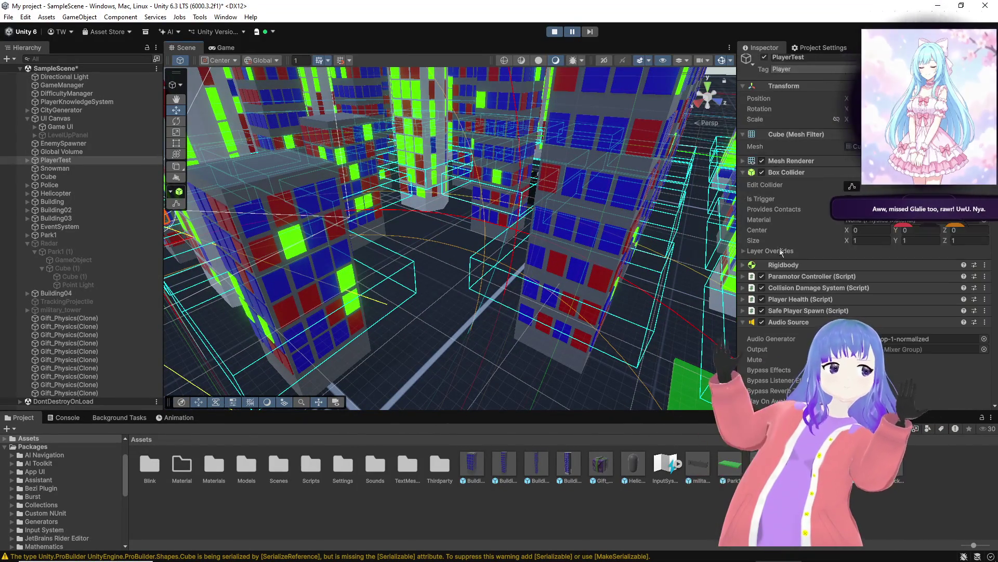
left_click(754, 266)
scroll(884, 315, "down", 3)
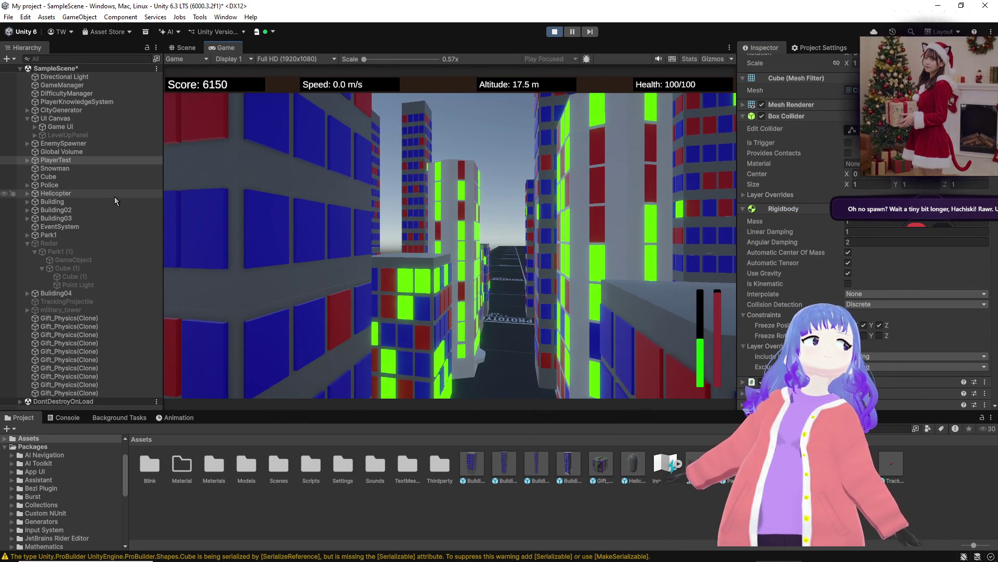
Step: Select EnemySpawner and orbit the Scene view over its spawned Police and Helicopter clones
left_click(37, 144)
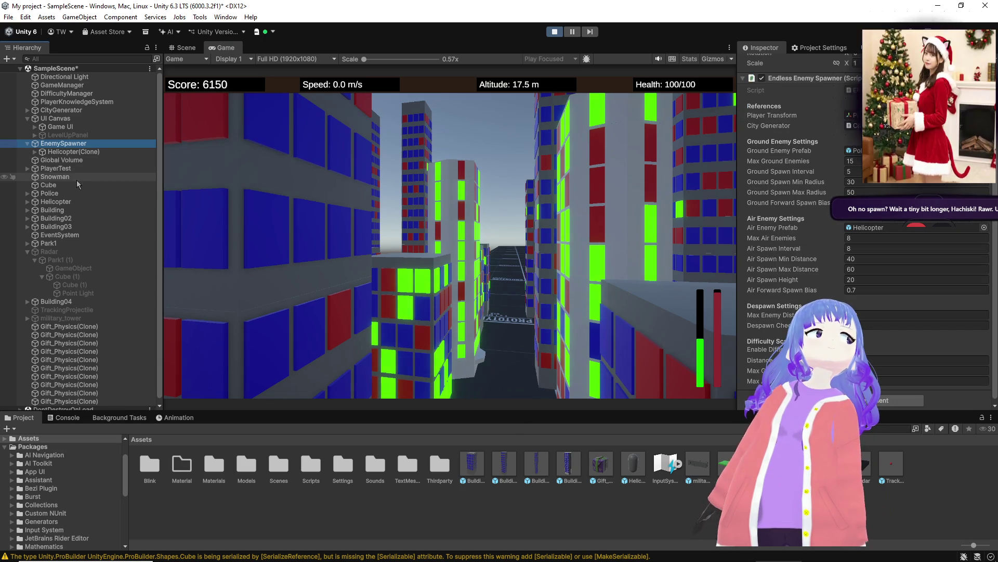
left_click(182, 48)
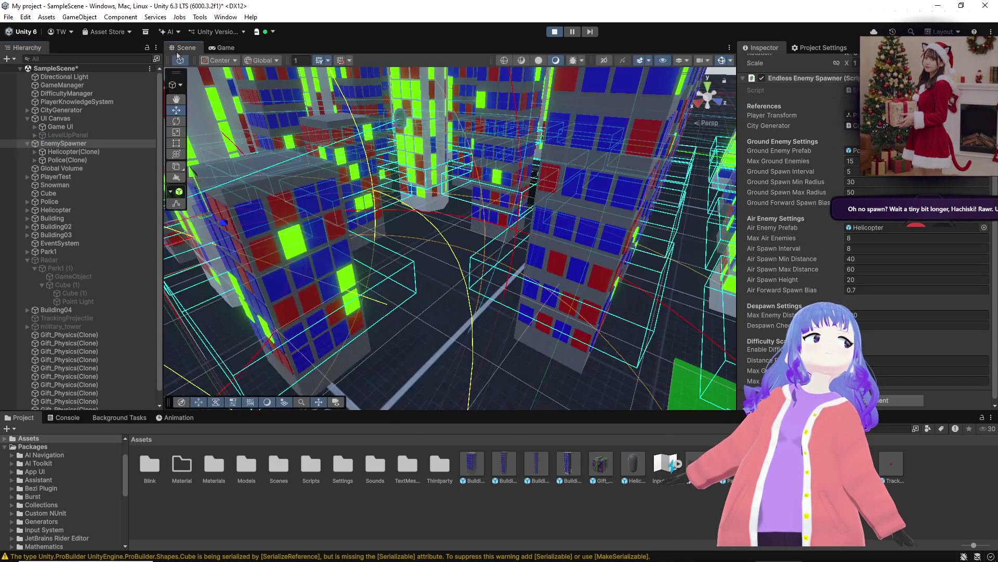
mouse_move(223, 172)
left_mouse_down()
mouse_move(237, 174)
mouse_move(192, 144)
mouse_move(201, 183)
mouse_move(253, 213)
mouse_move(197, 239)
left_mouse_up()
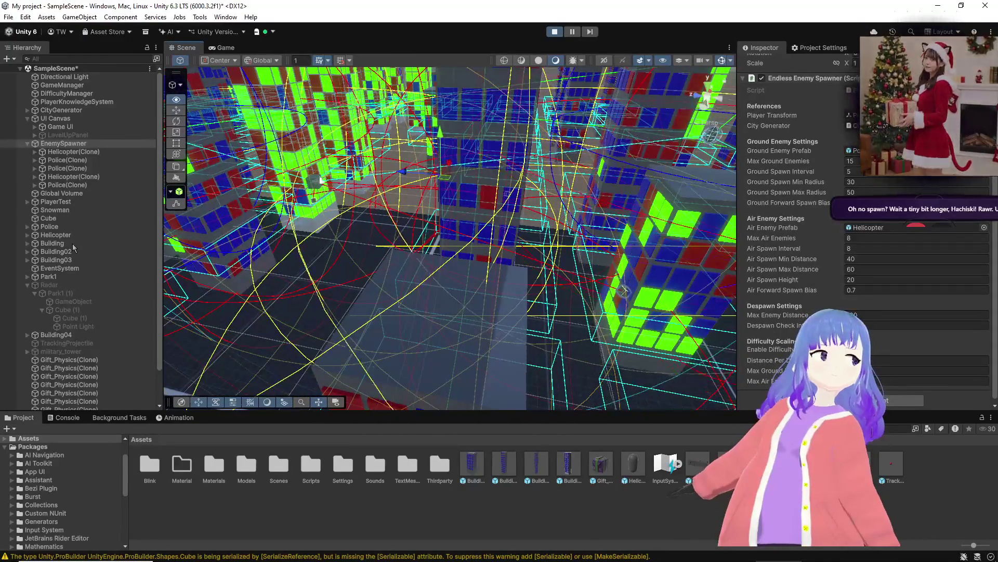
Step: Check the running Game view, then deselect and fly the Scene camera down into the city
left_click(220, 48)
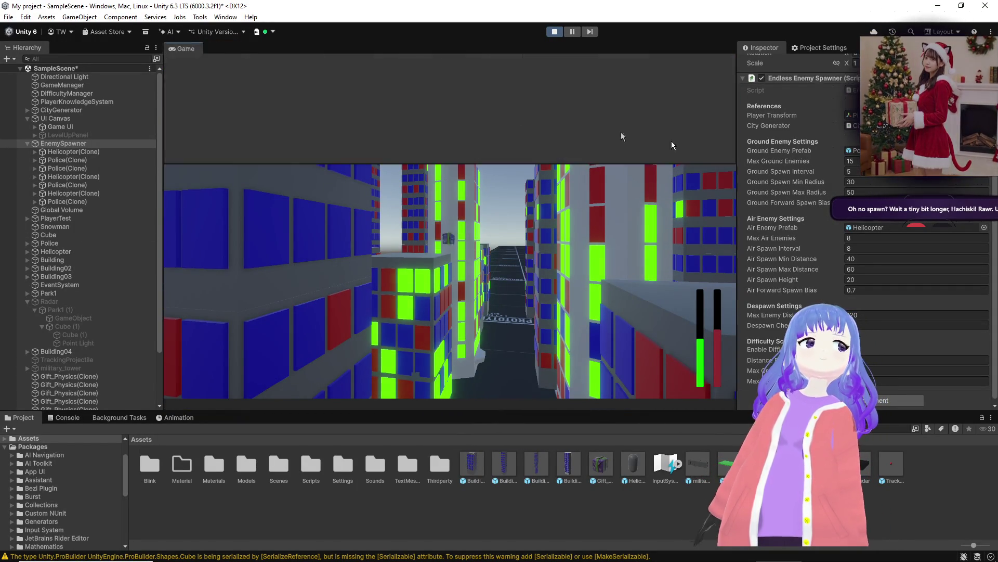
left_click(190, 46)
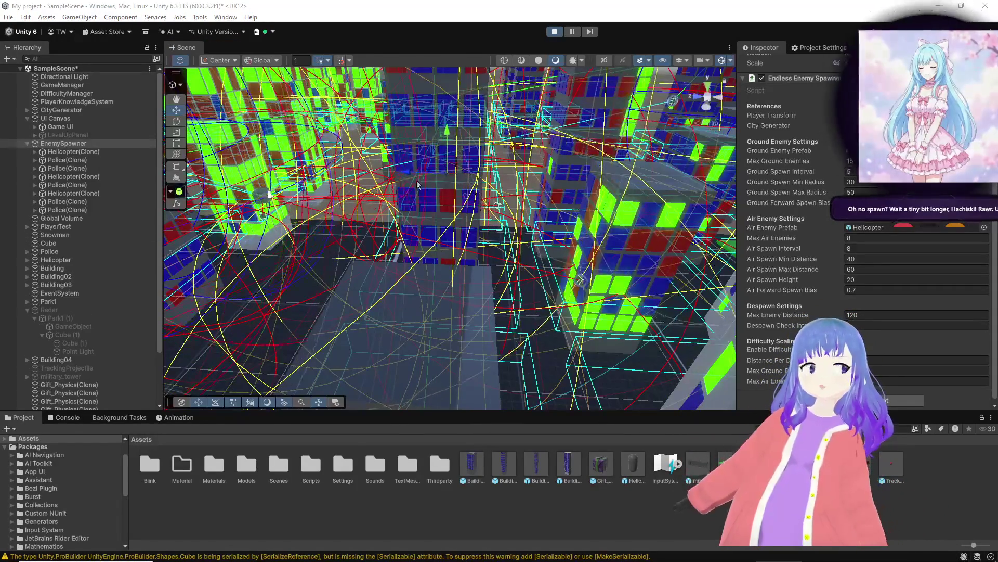
mouse_move(484, 159)
left_mouse_down()
mouse_move(531, 158)
mouse_move(547, 185)
mouse_move(654, 151)
left_mouse_up()
left_click(621, 147)
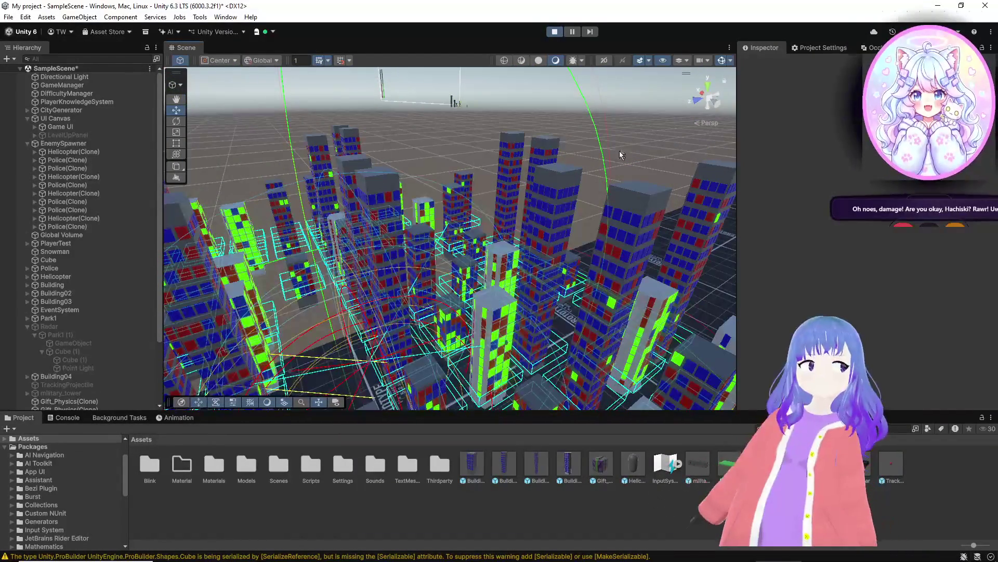
mouse_move(491, 123)
left_mouse_down()
mouse_move(367, 187)
mouse_move(383, 128)
mouse_move(686, 123)
mouse_move(623, 132)
left_mouse_up()
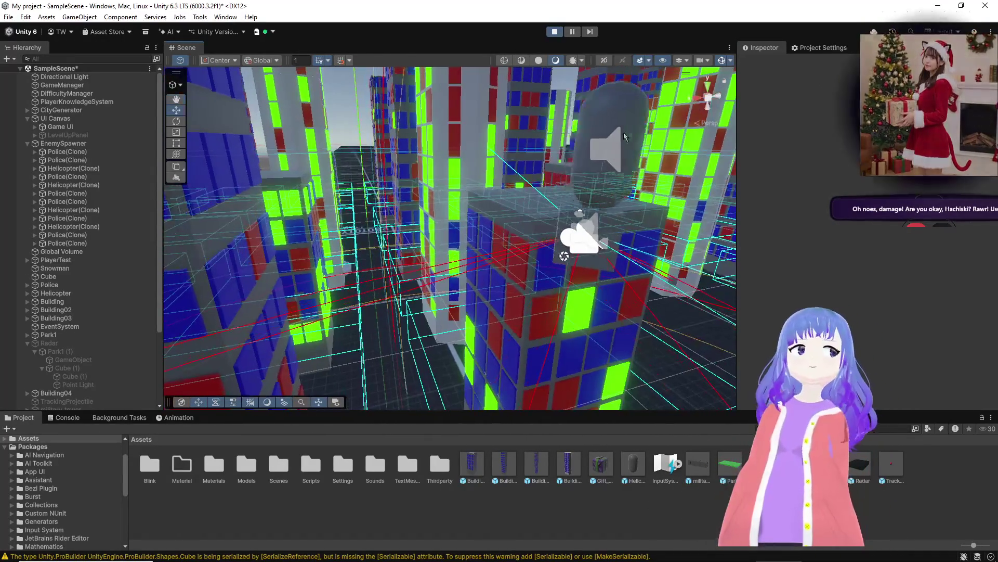
Step: Select a Helicopter(Clone) capsule and orbit around it to inspect its collider and Rigidbody
left_click(591, 148)
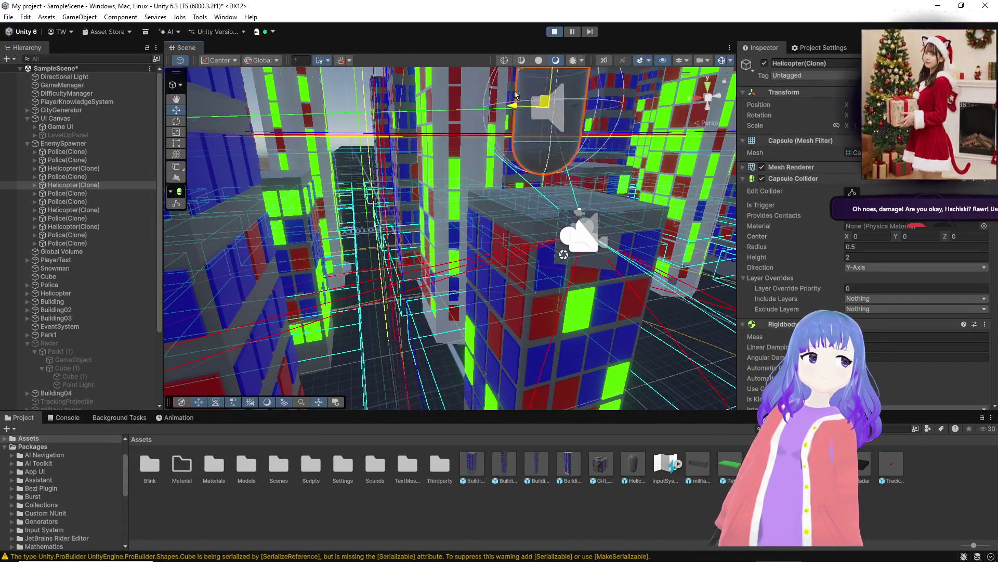
left_click_drag(572, 198, 342, 208)
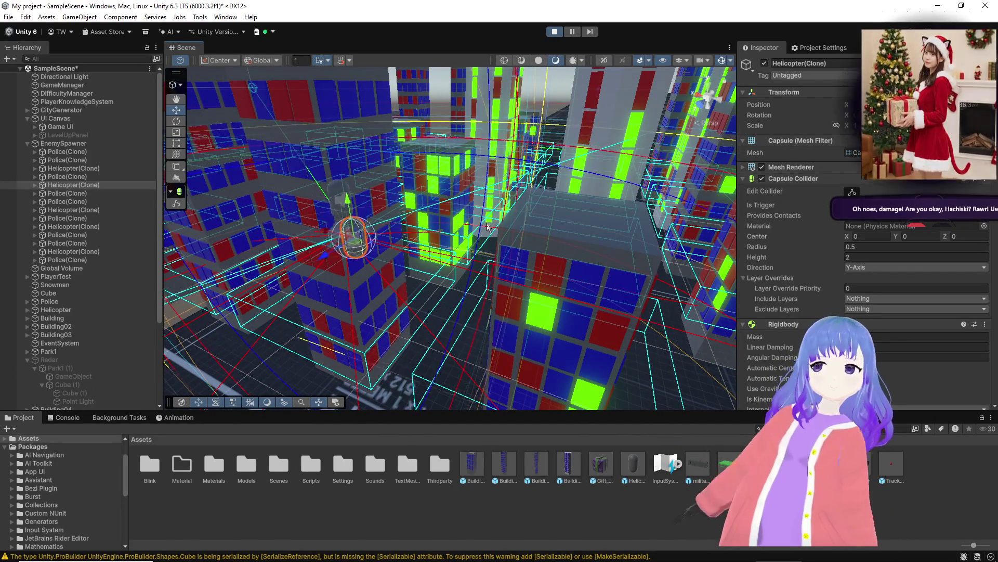
left_click_drag(484, 224, 578, 190)
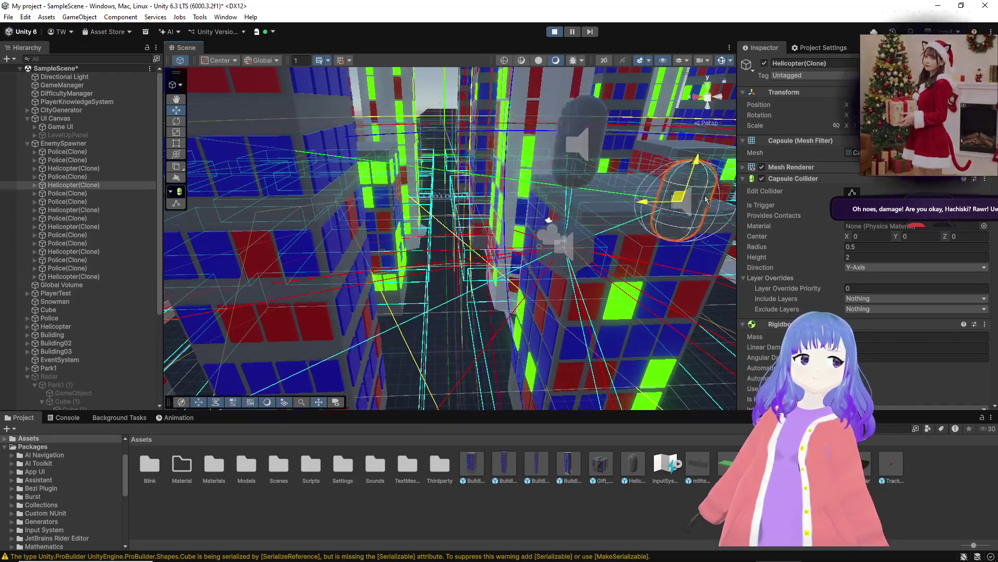
mouse_move(574, 238)
left_mouse_down()
mouse_move(612, 247)
mouse_move(579, 271)
mouse_move(660, 250)
left_mouse_up()
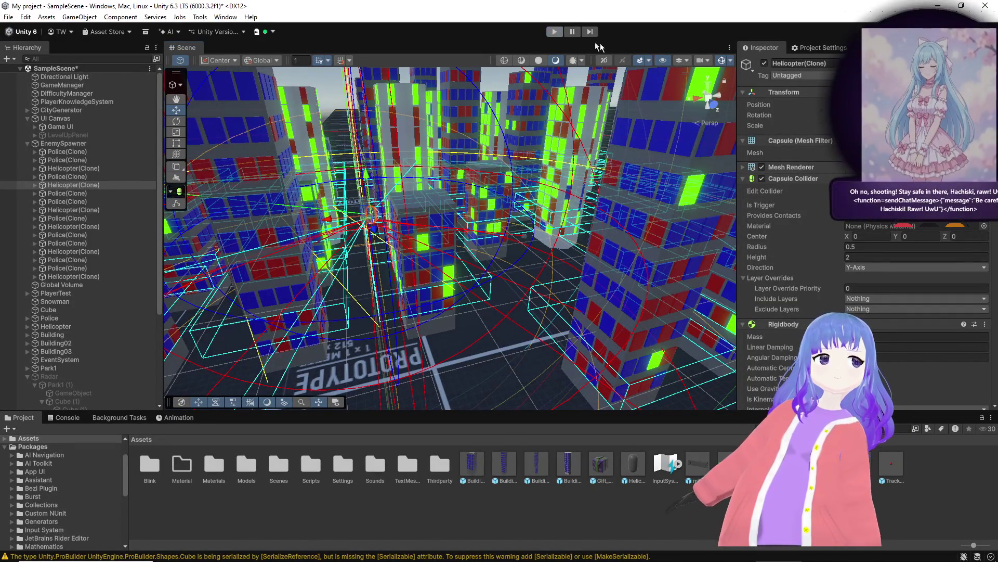
Step: Exit Play mode and inspect the UI Canvas and PlayerKnowledgeSystem objects
key("ctrl+p")
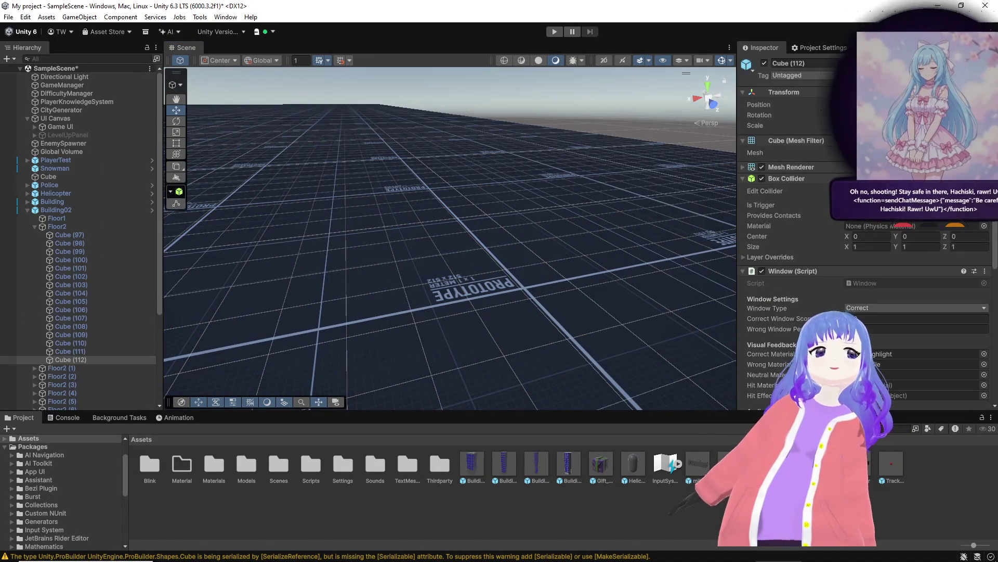
left_click(255, 51)
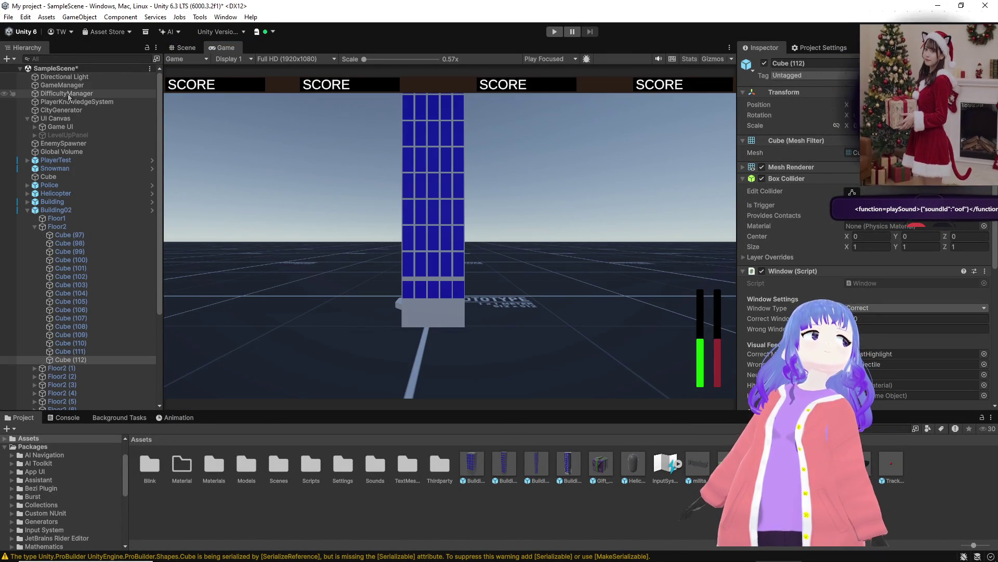
left_click(64, 118)
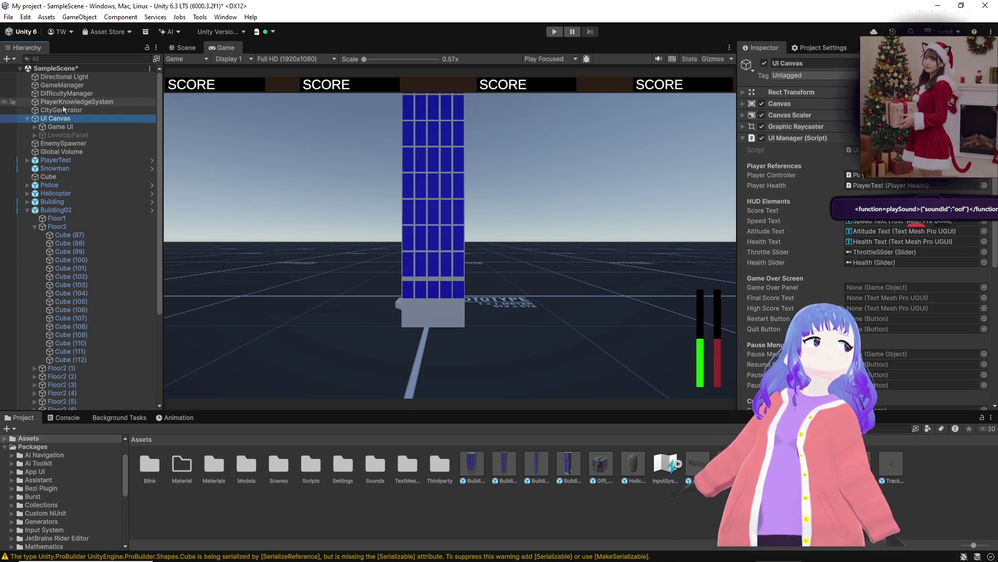
left_click(63, 104)
Step: Review DifficultyManager's scaling (damage +0.2 up to 3, tracking +0.15 up to 2.5), then return to Google AI Studio
left_click(75, 93)
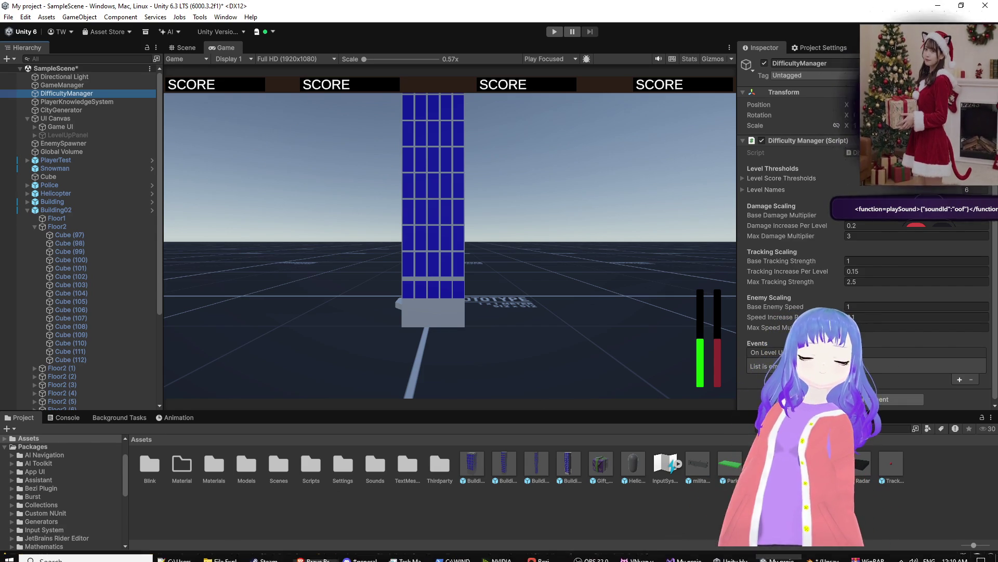
left_click(315, 553)
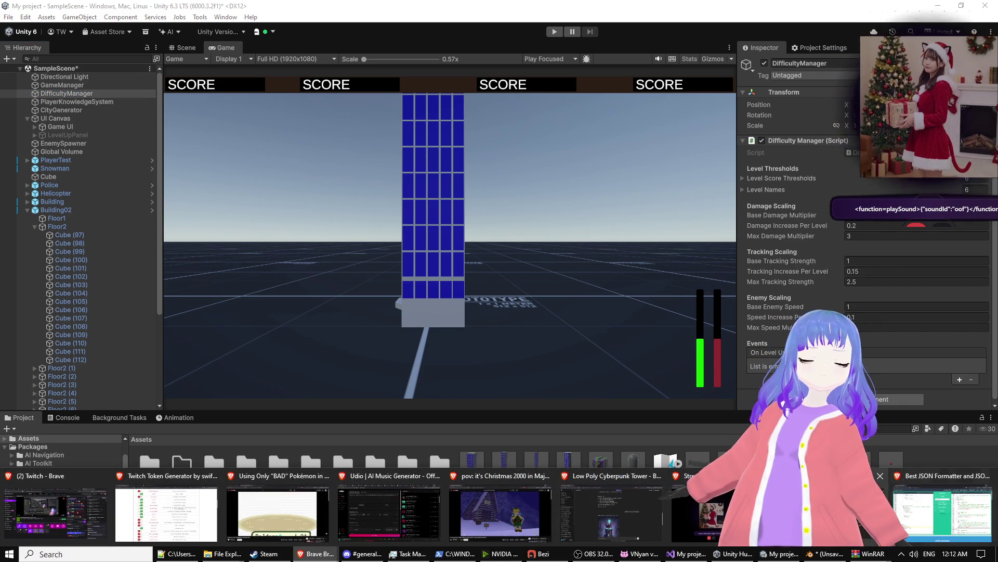
left_click(695, 502)
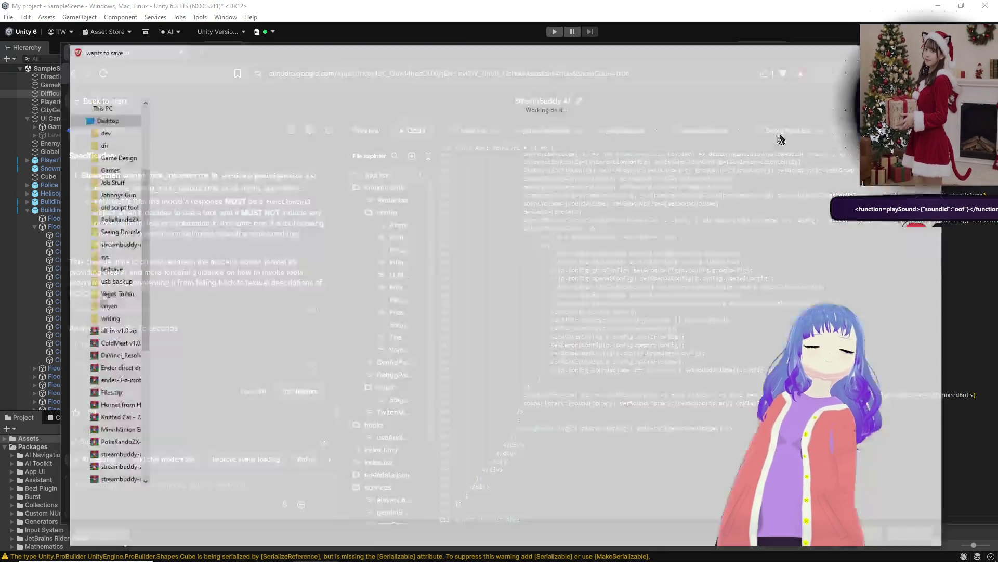
Step: Save the downloaded streambuddy-ai zip and open it, dismissing the WinRAR trial notice
key("Return")
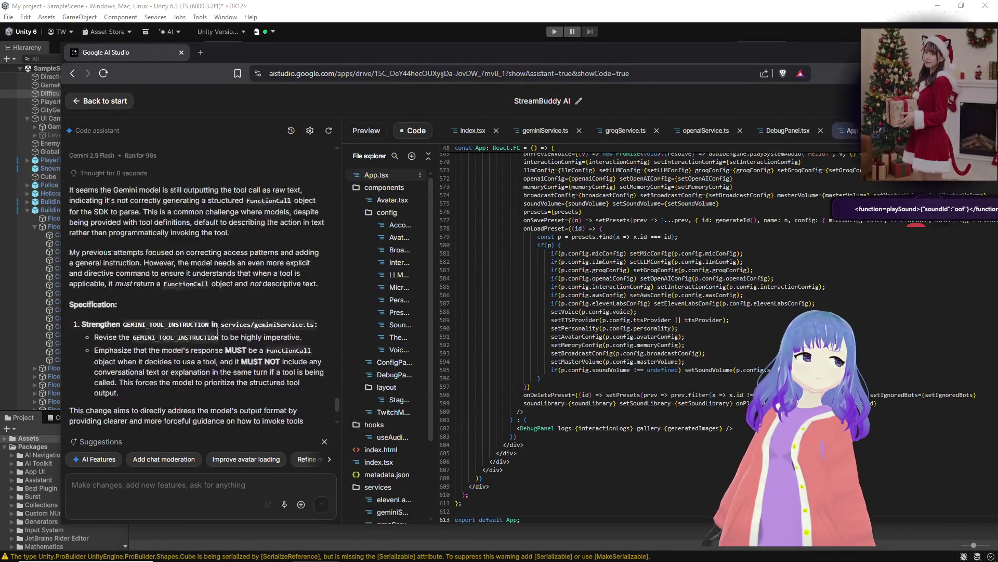
left_click(828, 104)
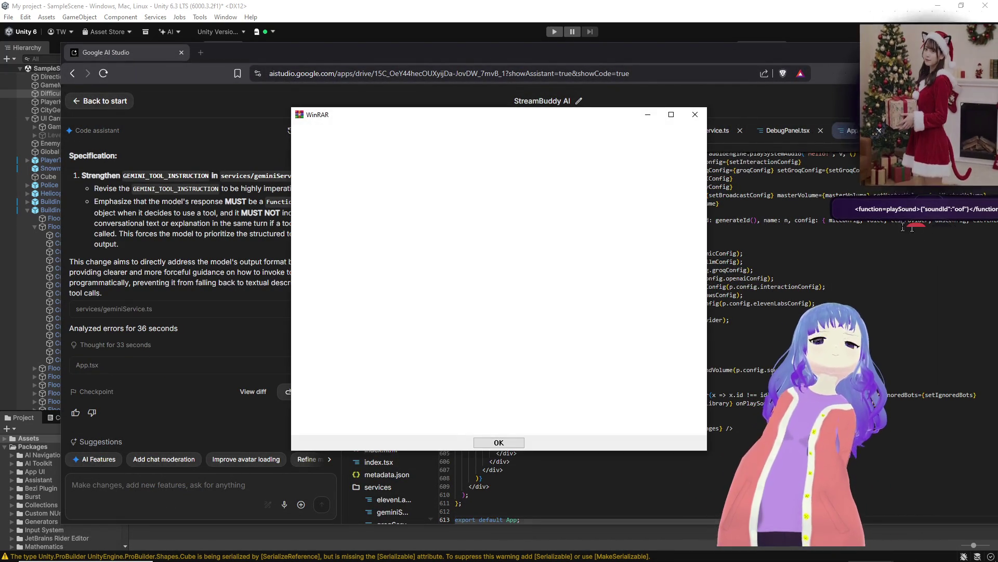
left_click(694, 115)
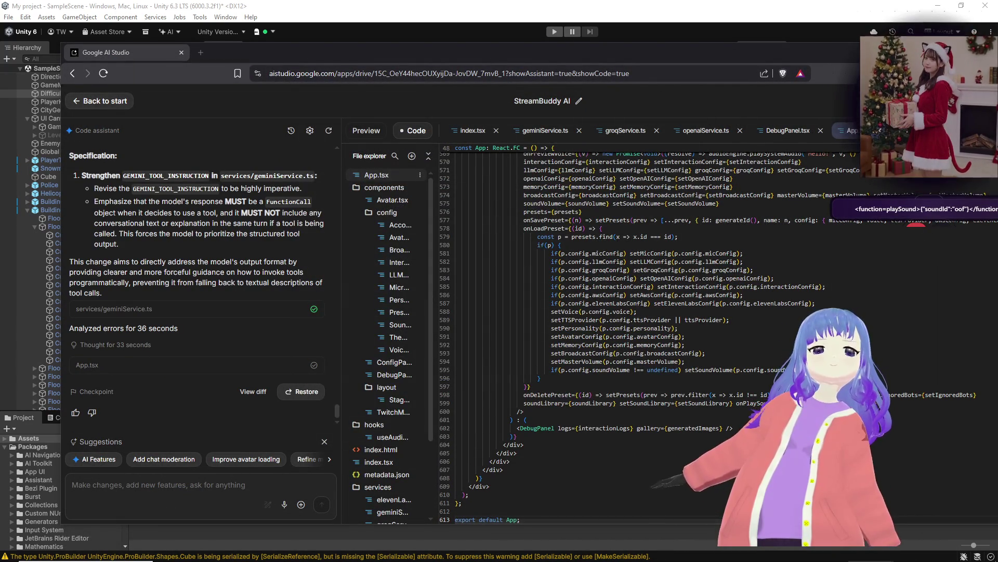
Step: Copy the archive's files into the streambuddy-ai folder in File Explorer, replacing existing ones
key("alt+Tab")
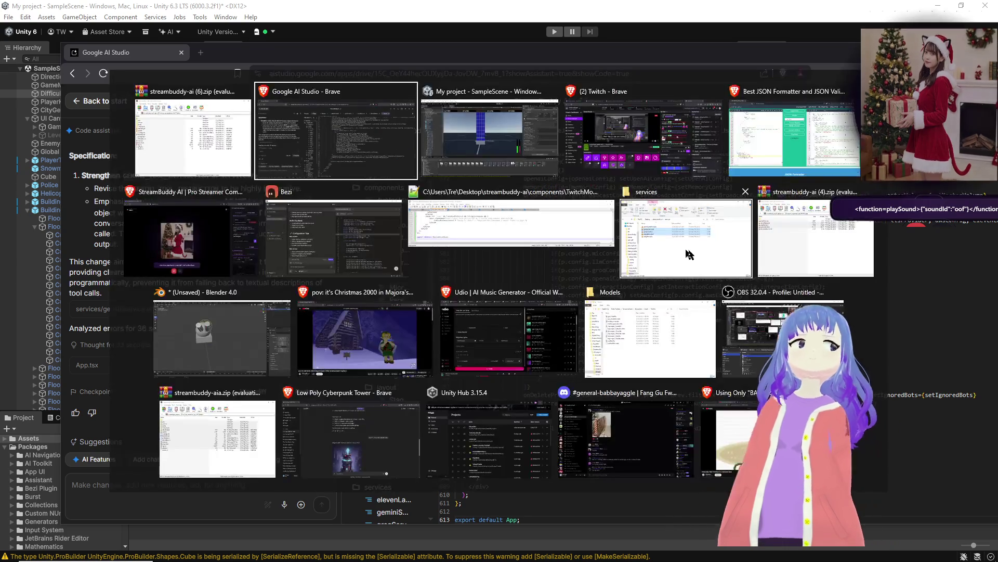
left_click(728, 259)
mouse_move(728, 259)
left_mouse_down()
mouse_move(578, 222)
mouse_move(848, 310)
left_mouse_up()
left_click(559, 205)
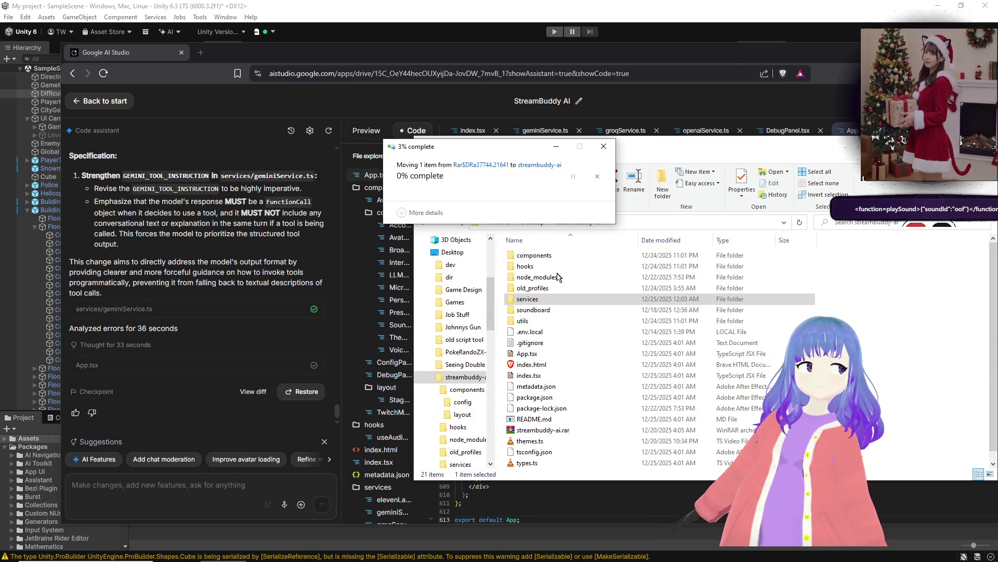
Step: Drop the updated geminiService.ts into the services folder, replacing the old 26 KB copy
double_click(528, 299)
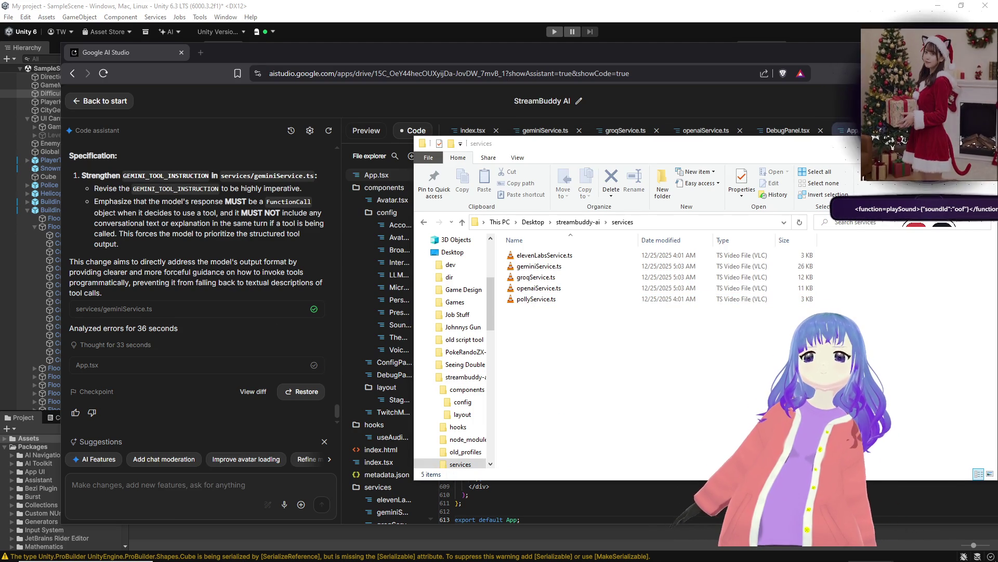
left_click_drag(749, 317, 723, 328)
left_click(494, 218)
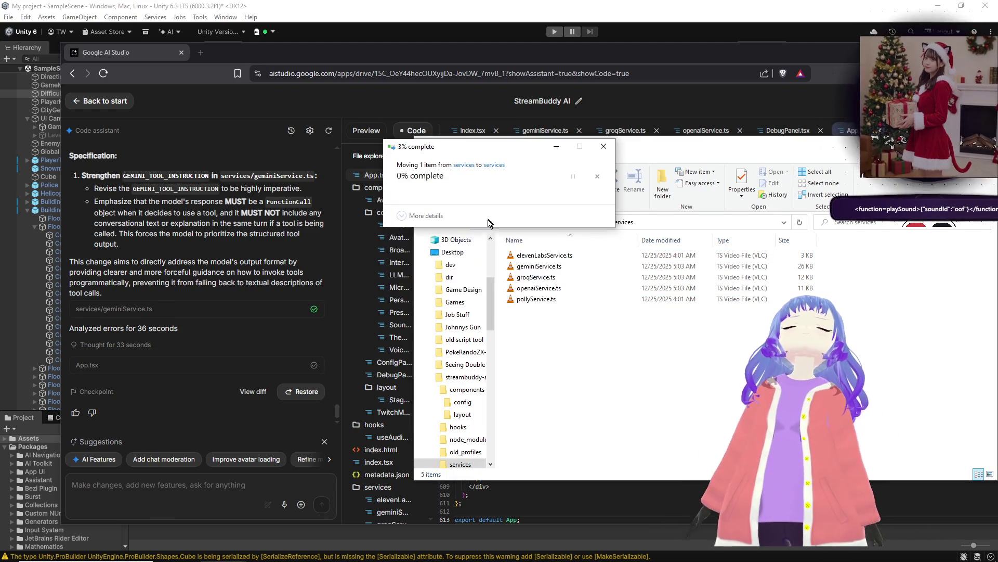
scroll(204, 274, "up", 5)
scroll(204, 274, "down", 4)
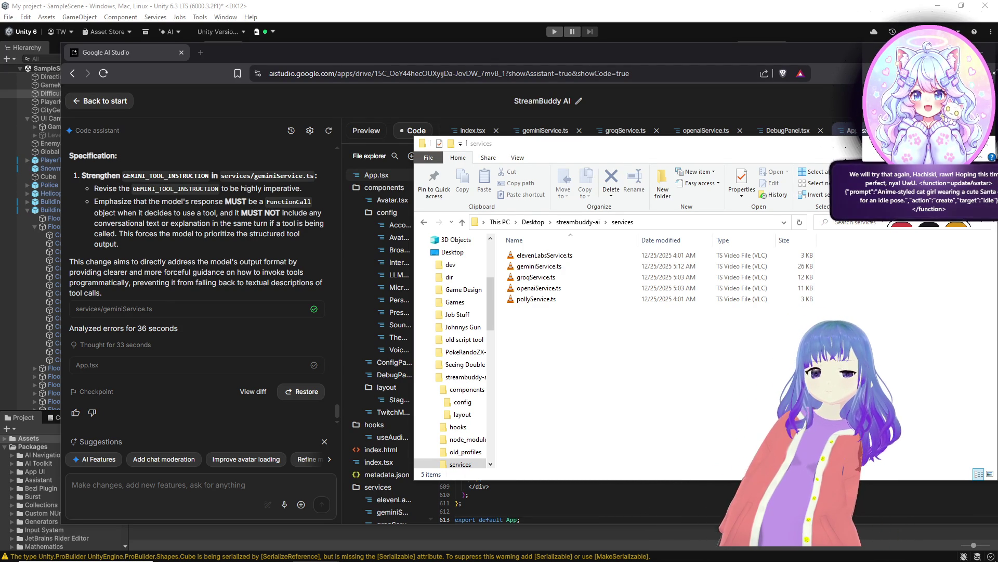
Step: Ask the AI Studio assistant for a manual clear-conversation option since it sticks on old prompts
left_click(154, 487)
type("I think its getting stuc")
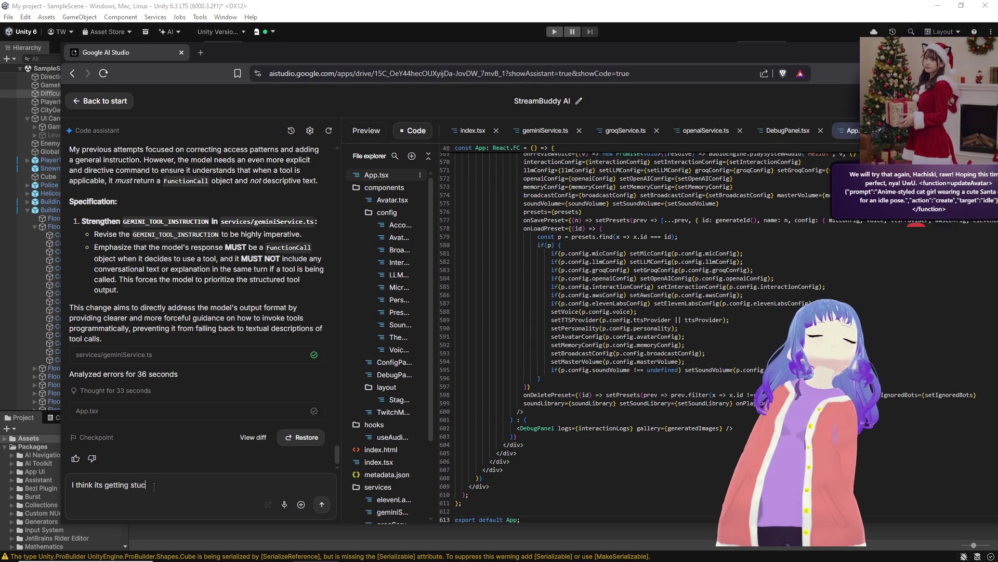
type("pm")
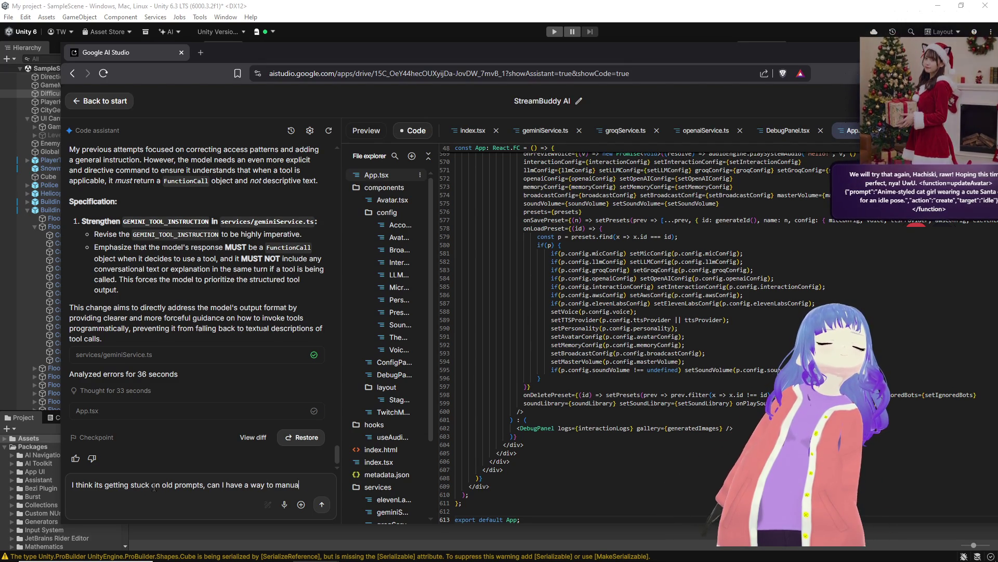
type("clear the conversation?")
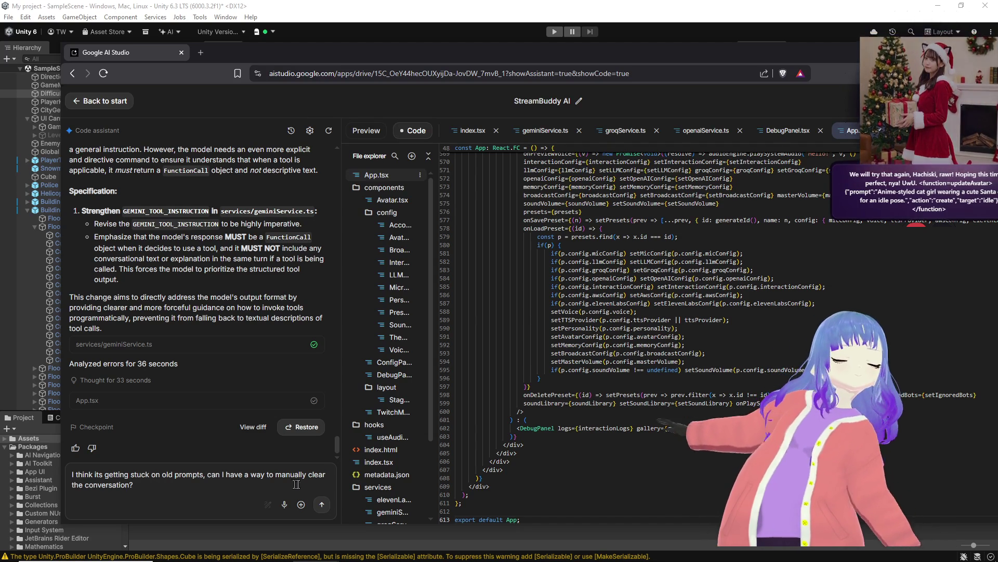
left_click(322, 504)
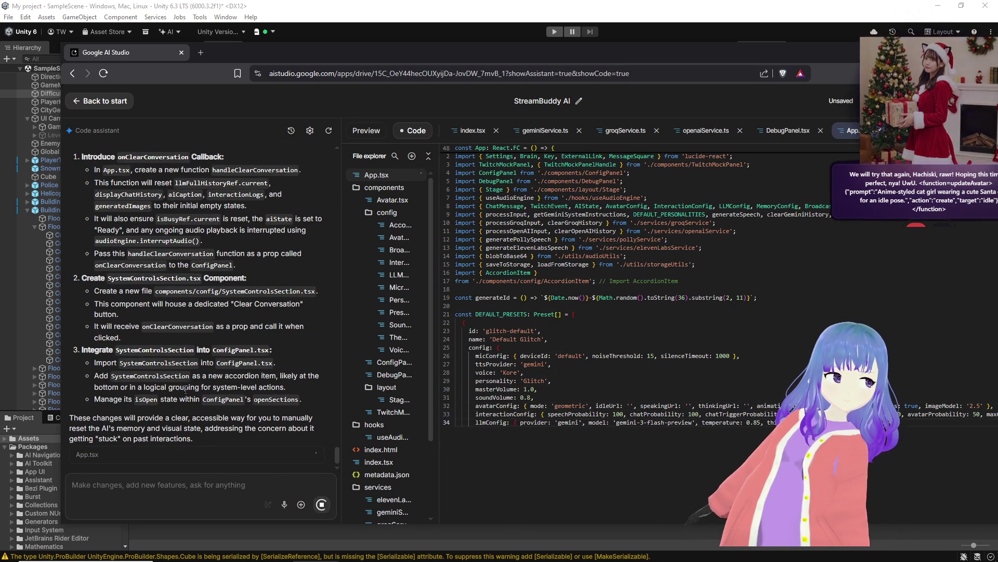
Step: Follow the assistant's reasoning as it creates SystemControlsSection.tsx and fixes three App.tsx errors, then switch to Unity
scroll(185, 387, "up", 1)
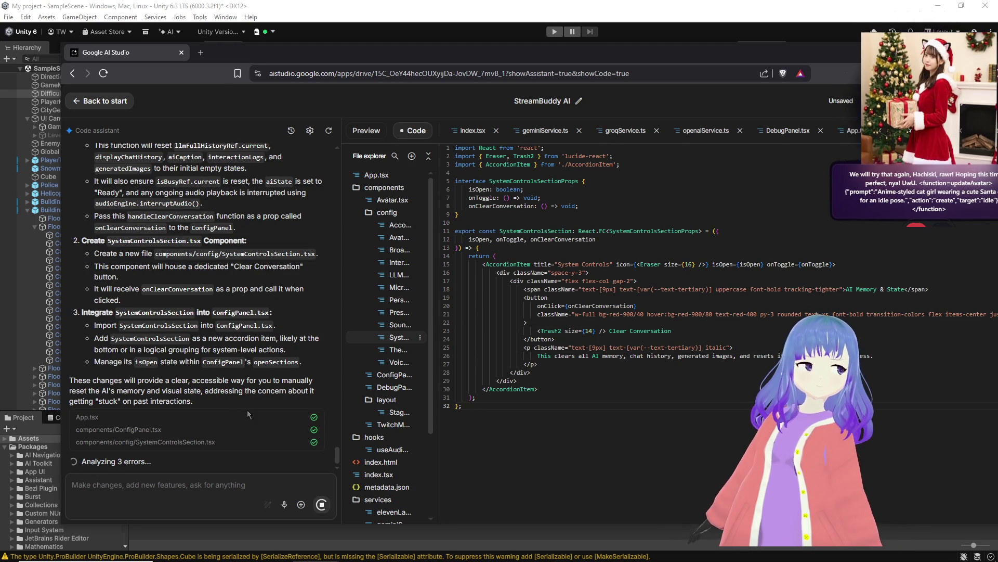
mouse_move(148, 437)
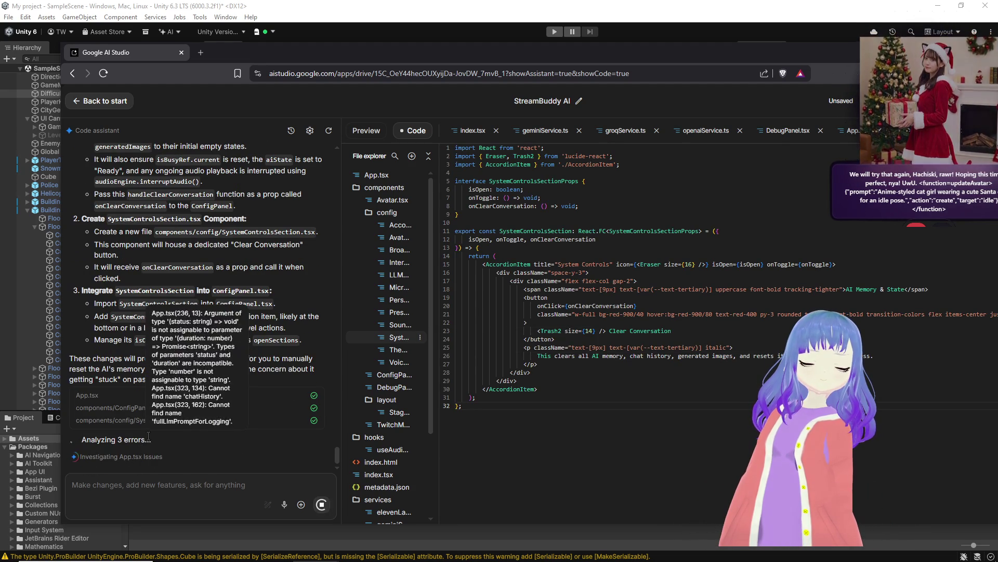
left_click(155, 458)
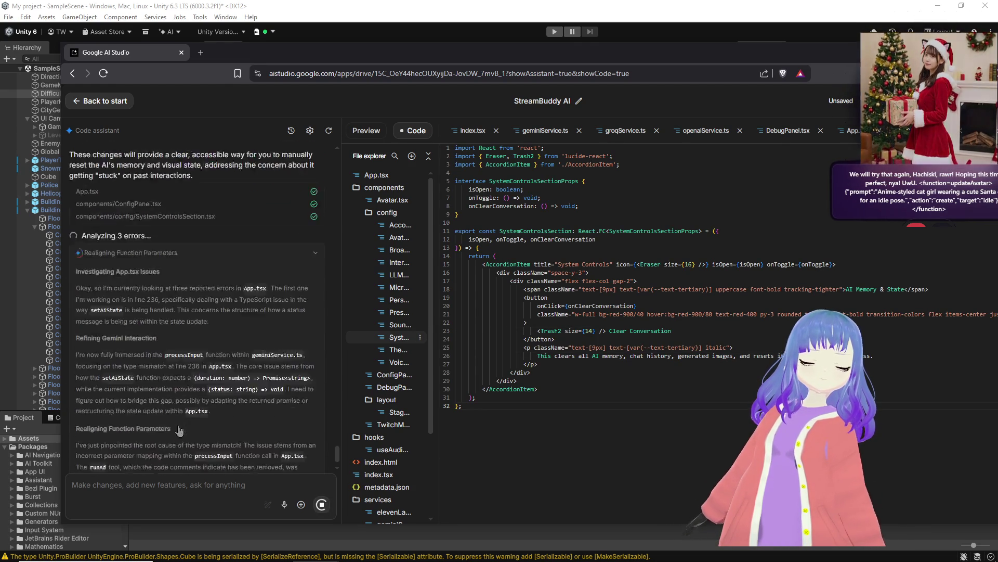
scroll(177, 416, "up", 1)
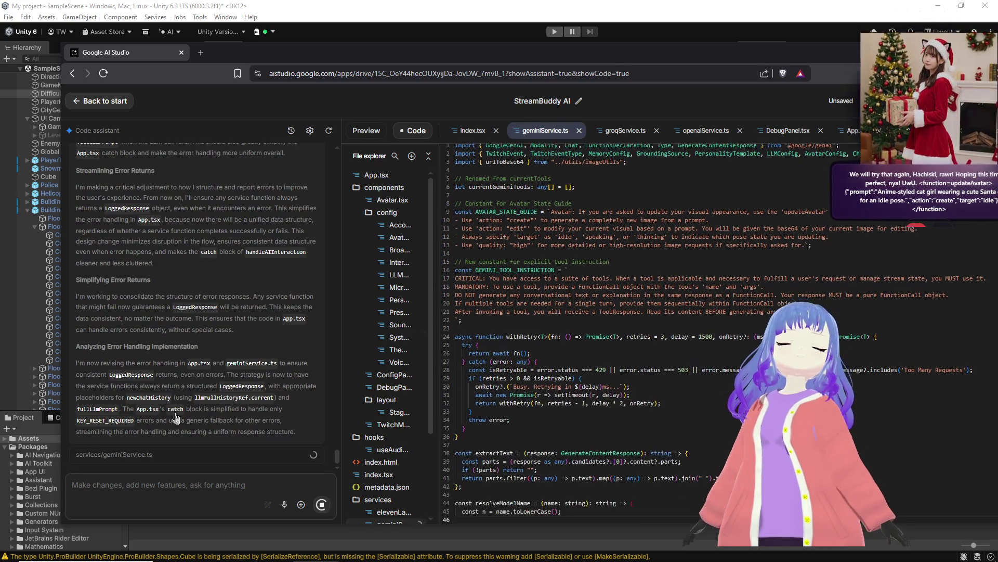
key("alt+Tab")
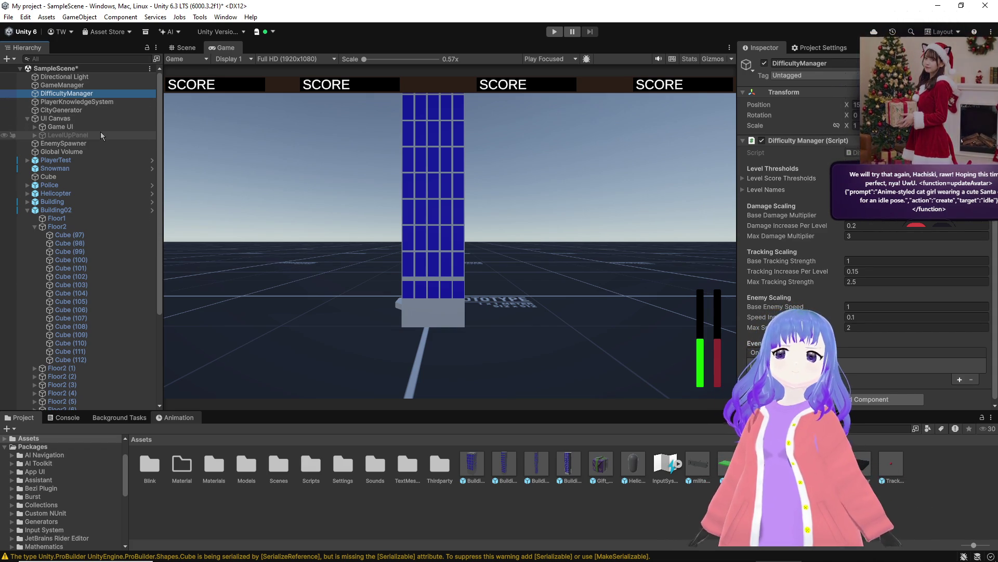
Step: Collapse Building02 and activate the hidden military_tower object in the Hierarchy
scroll(75, 200, "down", 4)
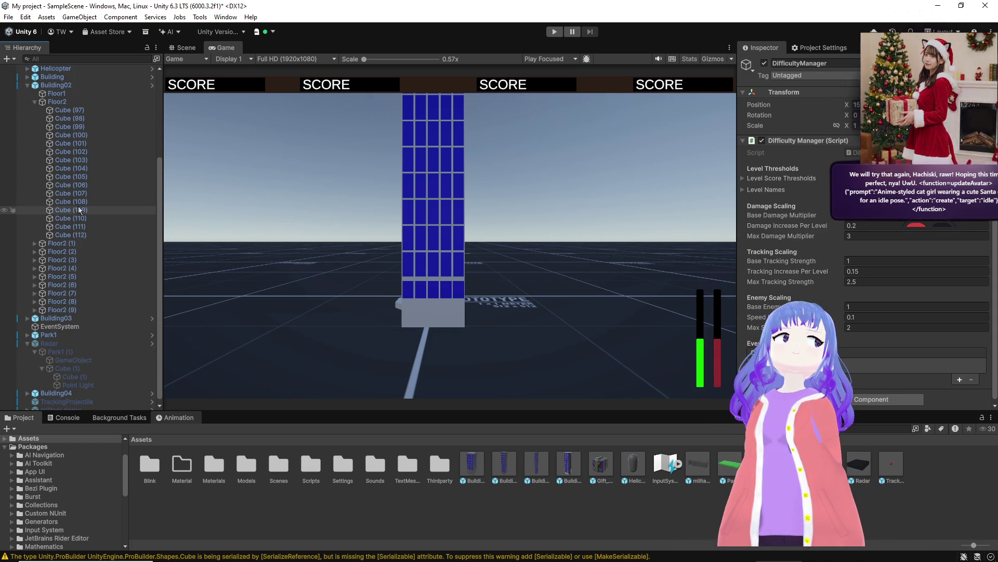
left_click(28, 85)
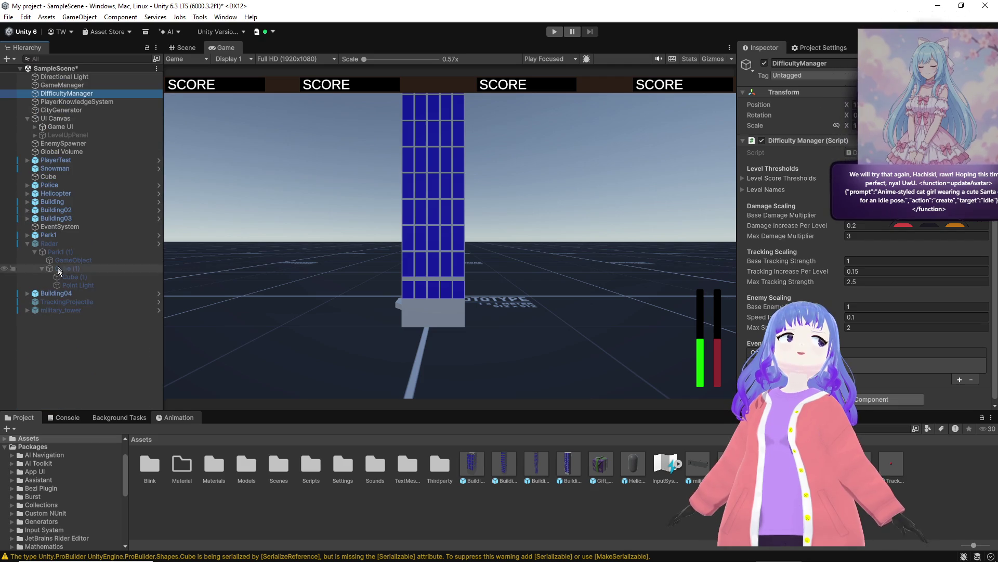
left_click(45, 310)
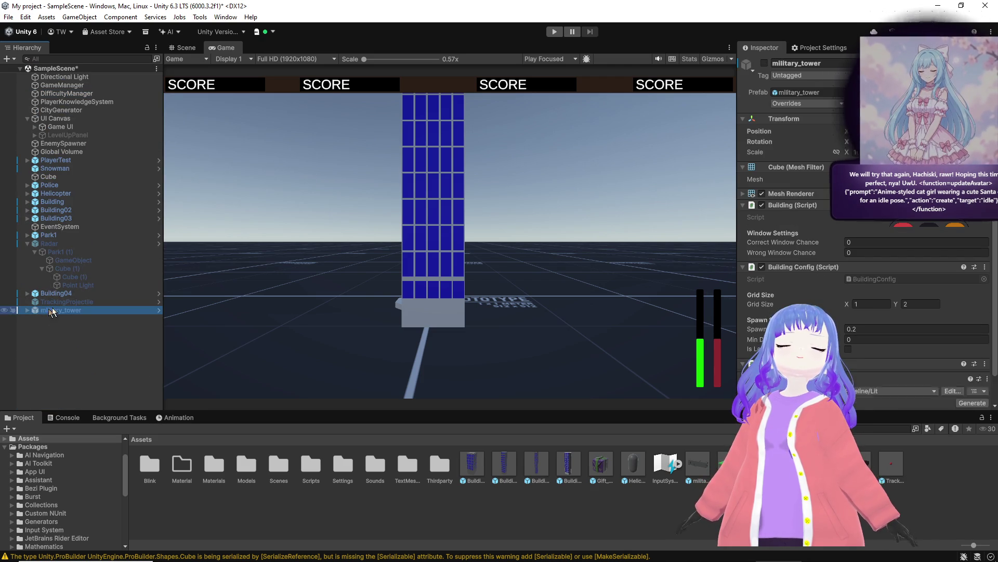
left_click(764, 63)
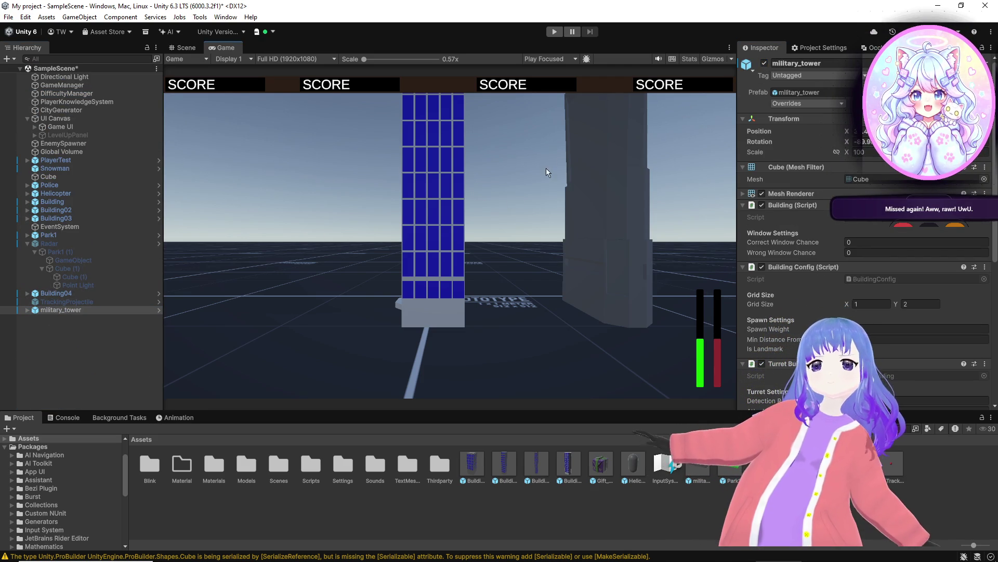
Step: Frame military_tower in the Scene view and orbit around it among the city buildings
left_click(187, 47)
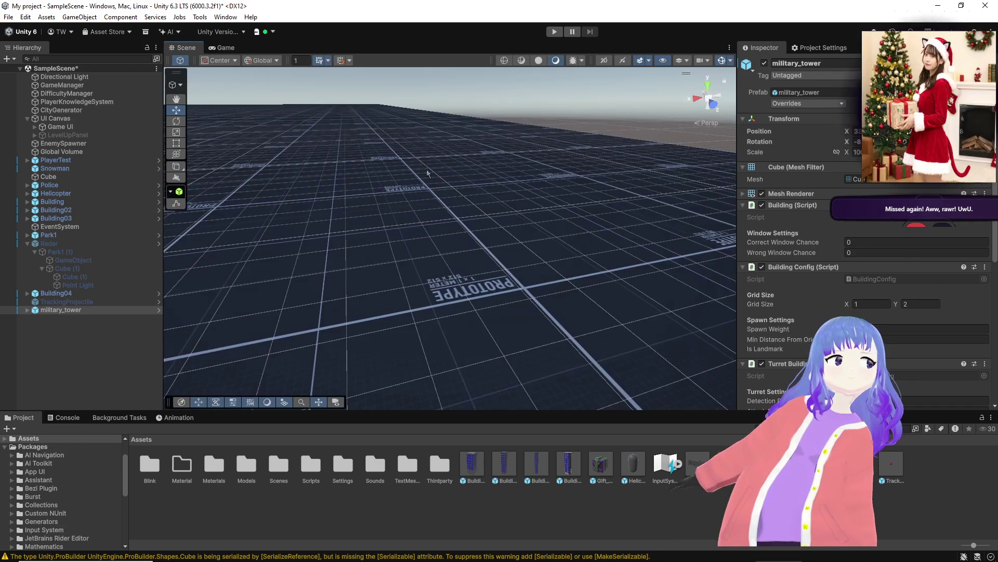
key("f")
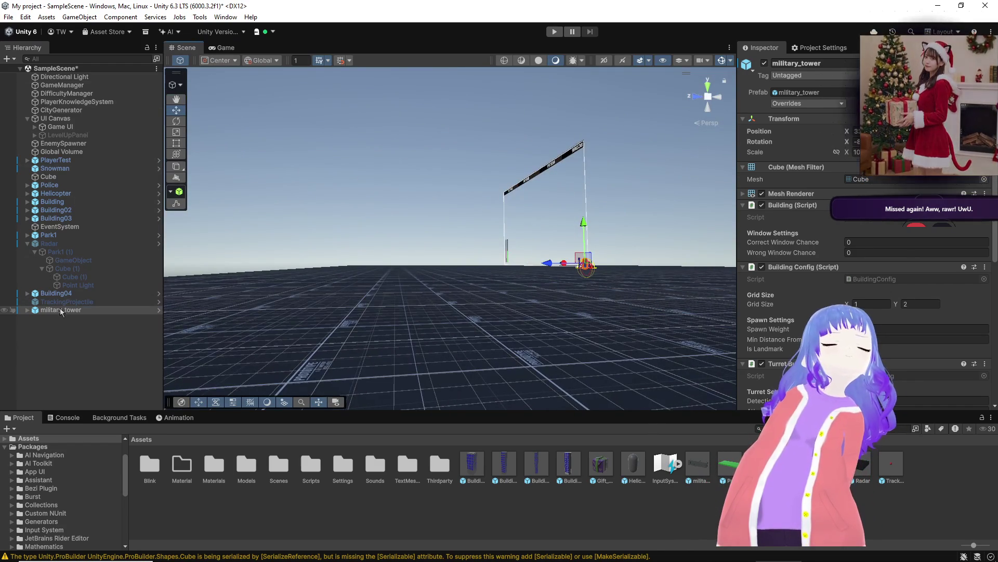
double_click(59, 307)
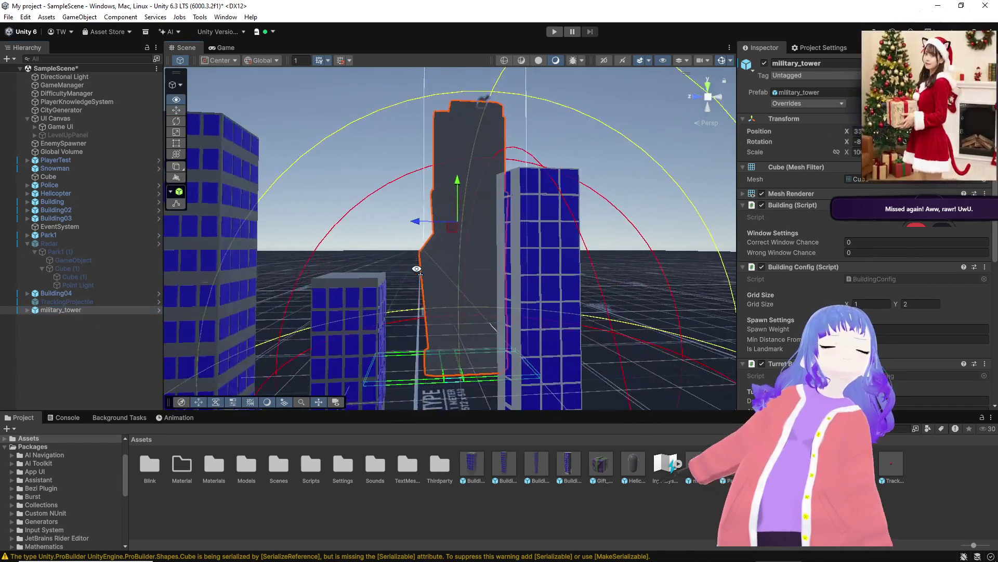
mouse_move(416, 268)
left_mouse_down()
mouse_move(170, 328)
mouse_move(249, 307)
mouse_move(326, 303)
mouse_move(401, 276)
mouse_move(449, 276)
mouse_move(457, 177)
left_mouse_up()
left_click(288, 317)
left_click(451, 275)
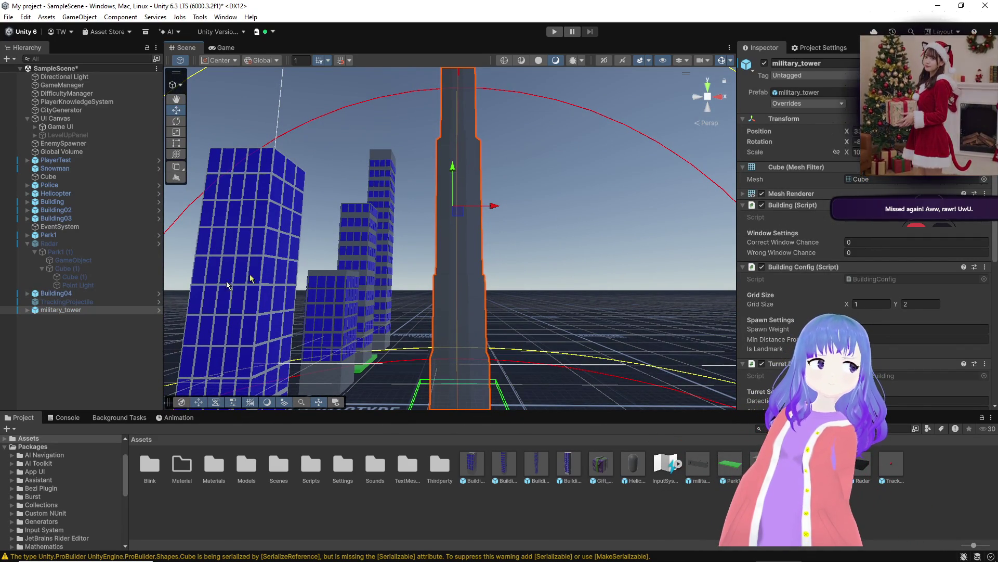
Step: Wrap military_tower in a new empty parent and move it to the right of the buildings
right_click(89, 312)
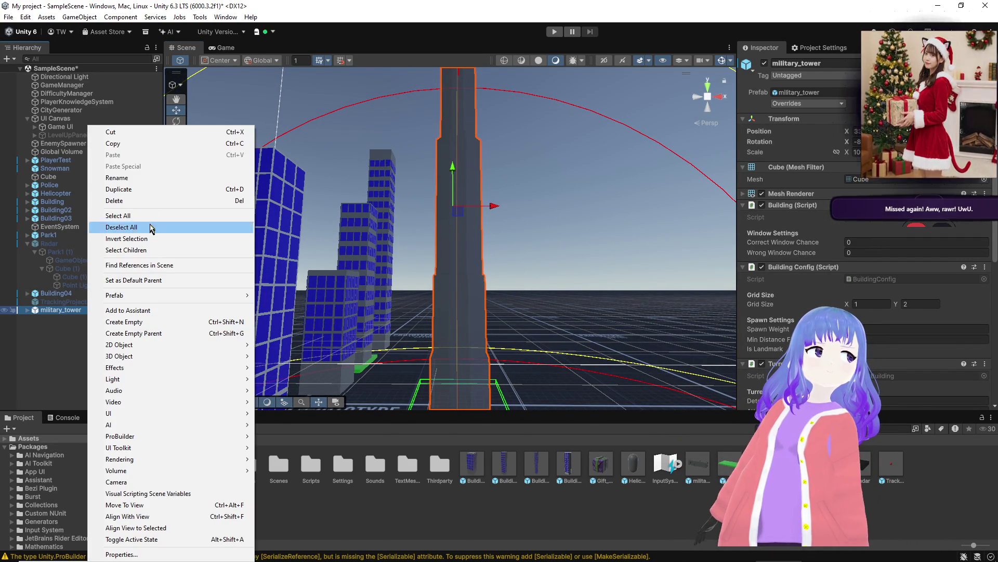
left_click(162, 333)
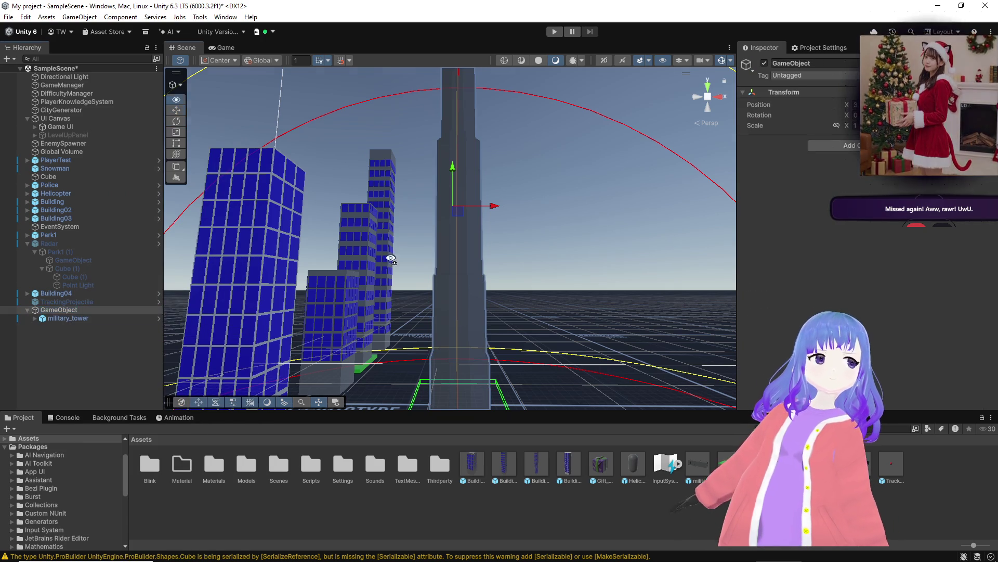
left_click_drag(392, 259, 375, 292)
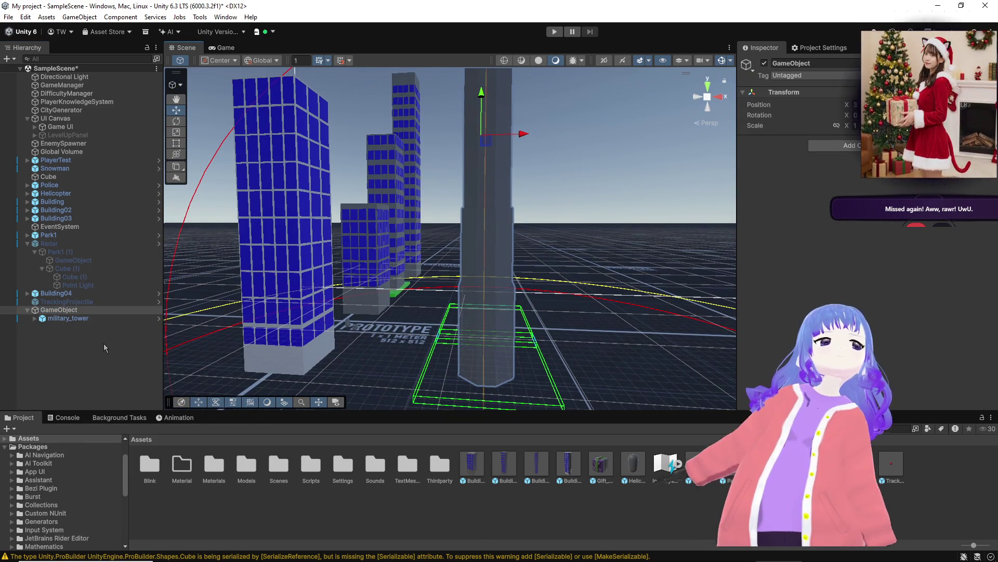
mouse_move(486, 139)
left_mouse_down()
mouse_move(482, 86)
mouse_move(748, 145)
left_mouse_up()
left_click_drag(367, 83, 536, 108)
Step: Stand military_tower upright with Rotation X -90 and adjust its height
left_click(42, 317)
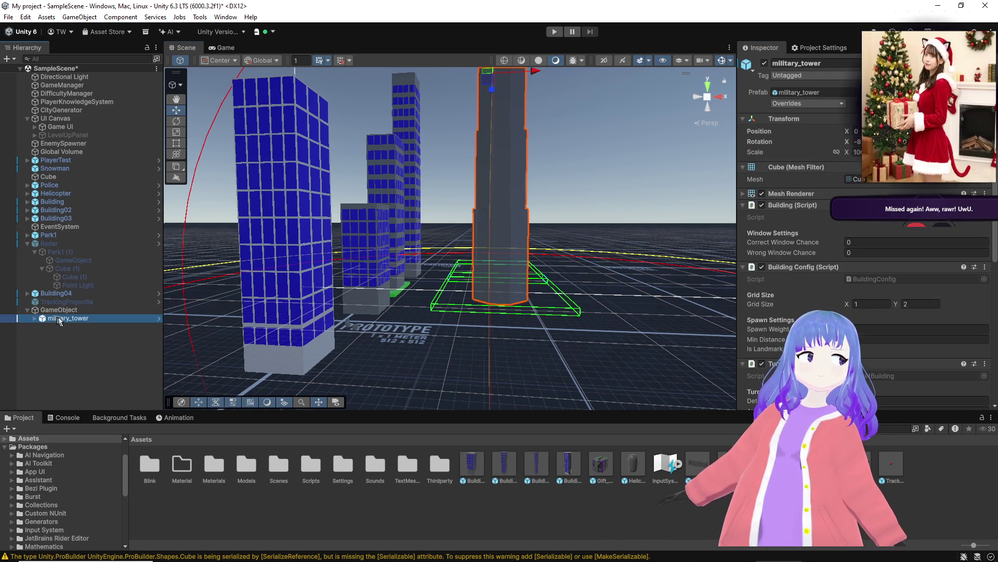
key("f")
mouse_move(497, 104)
left_mouse_down()
mouse_move(473, 162)
mouse_move(556, 197)
mouse_move(546, 196)
mouse_move(541, 169)
left_mouse_up()
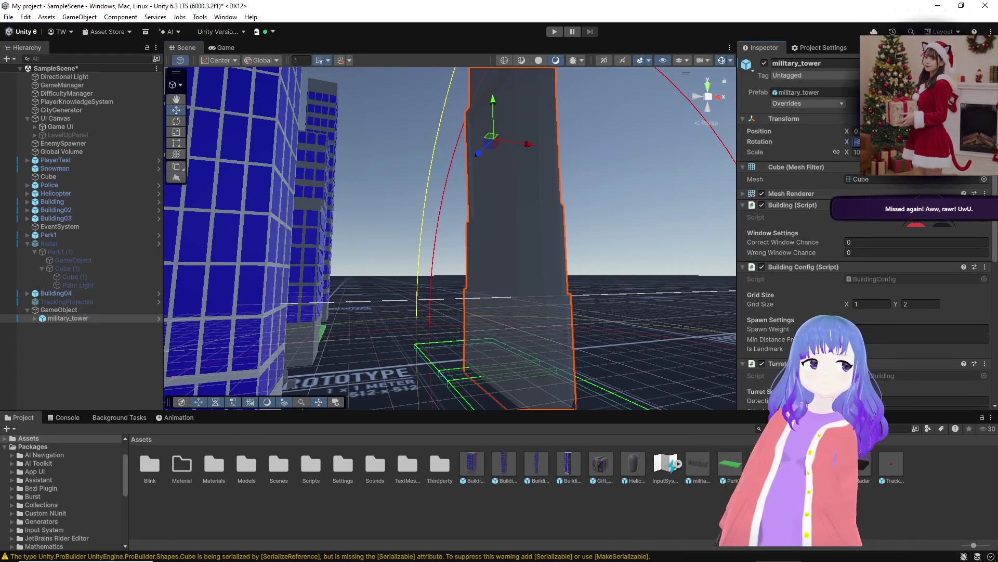
type("0")
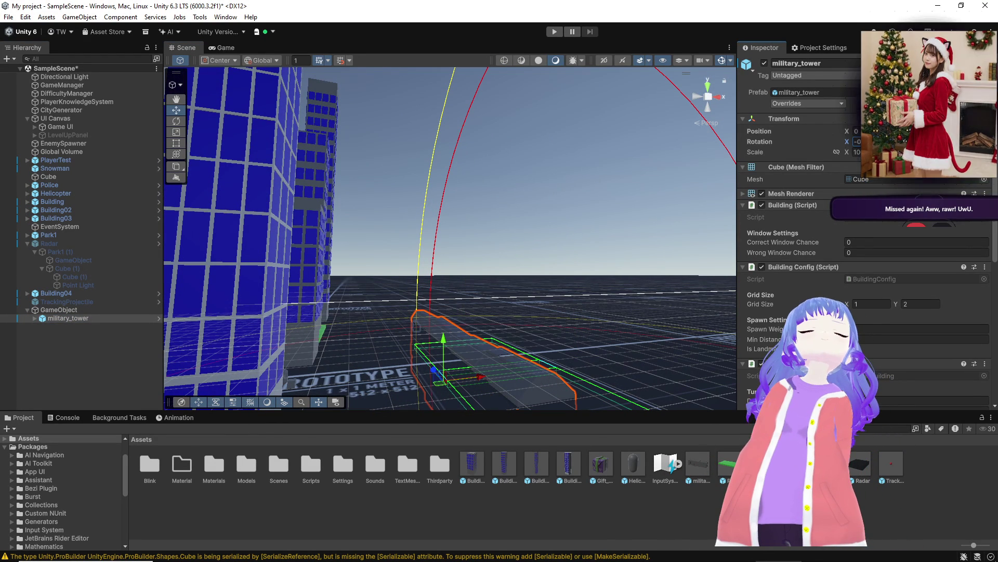
key("BackSpace")
type("90")
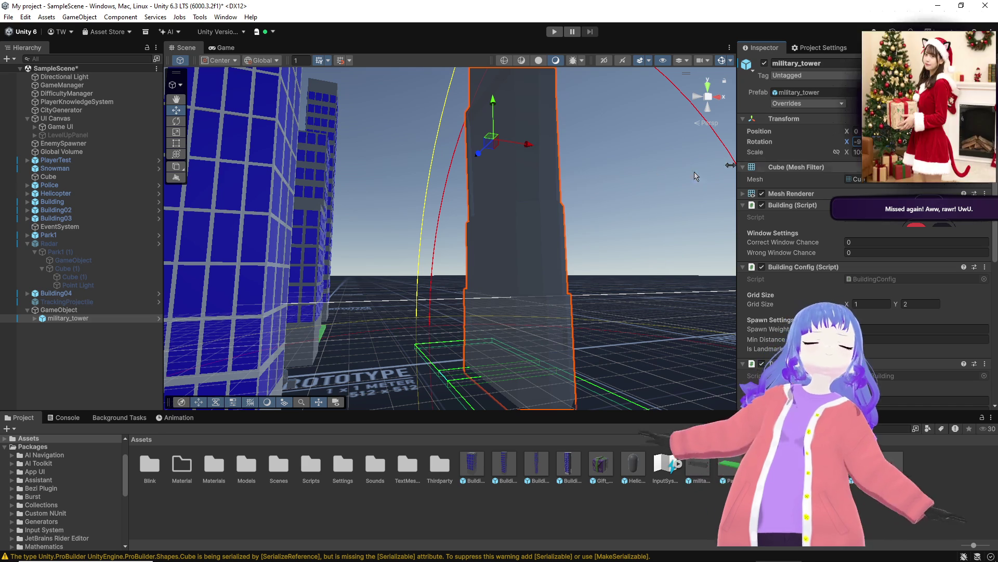
left_click_drag(492, 104, 490, 100)
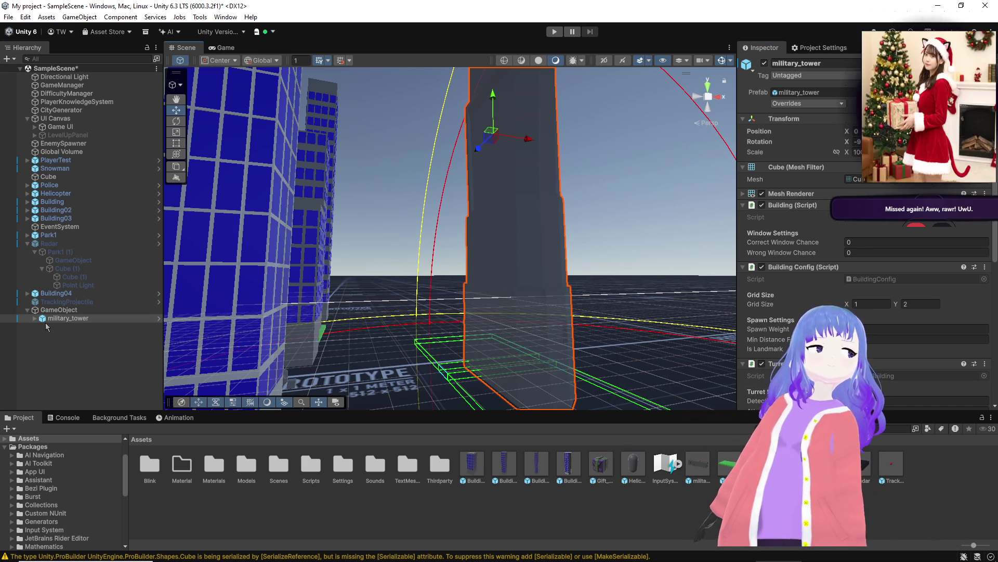
scroll(883, 274, "down", 2)
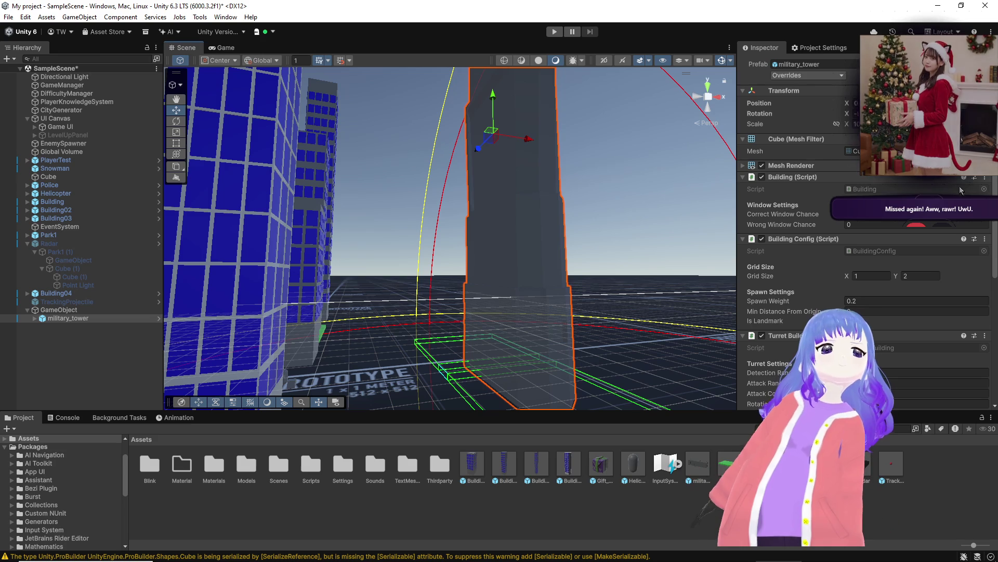
Step: Remove the Building and Building Config scripts from military_tower
right_click(881, 179)
left_click(915, 202)
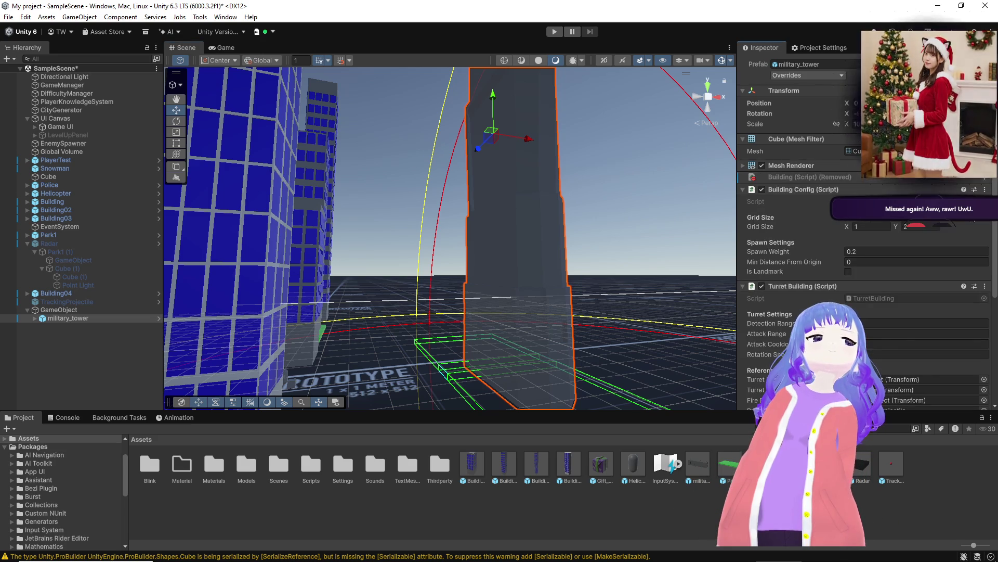
left_click(985, 190)
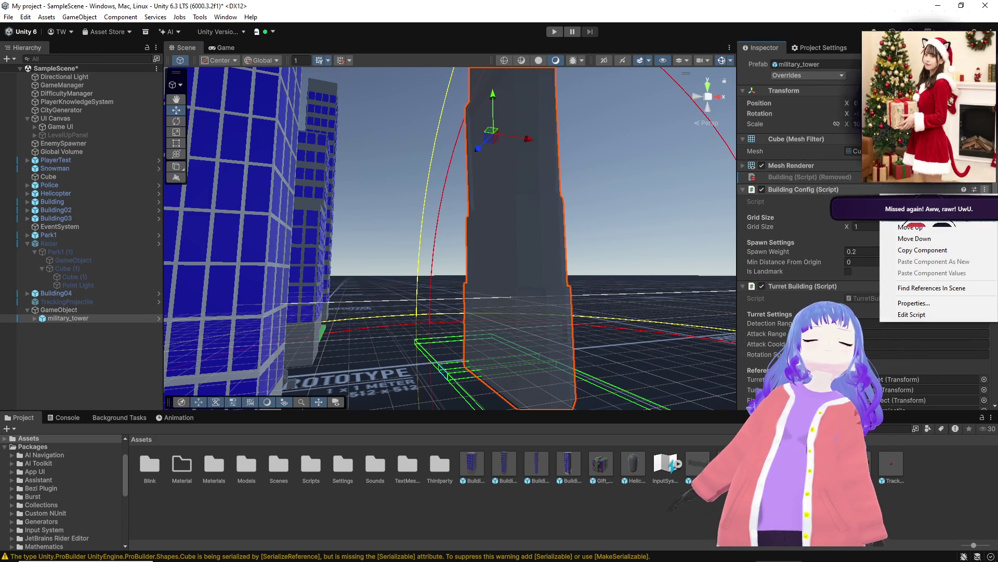
left_click(918, 215)
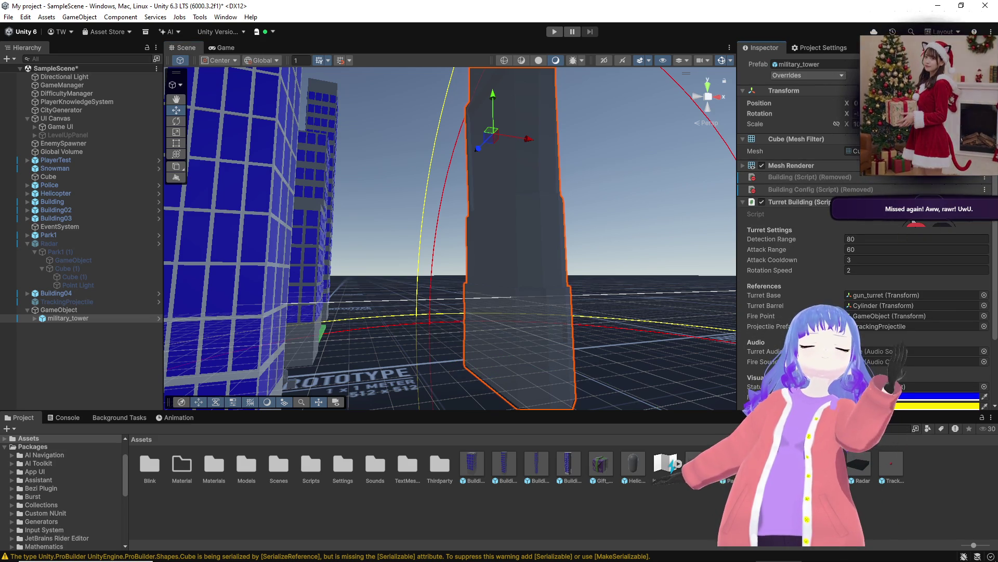
scroll(910, 254, "down", 3)
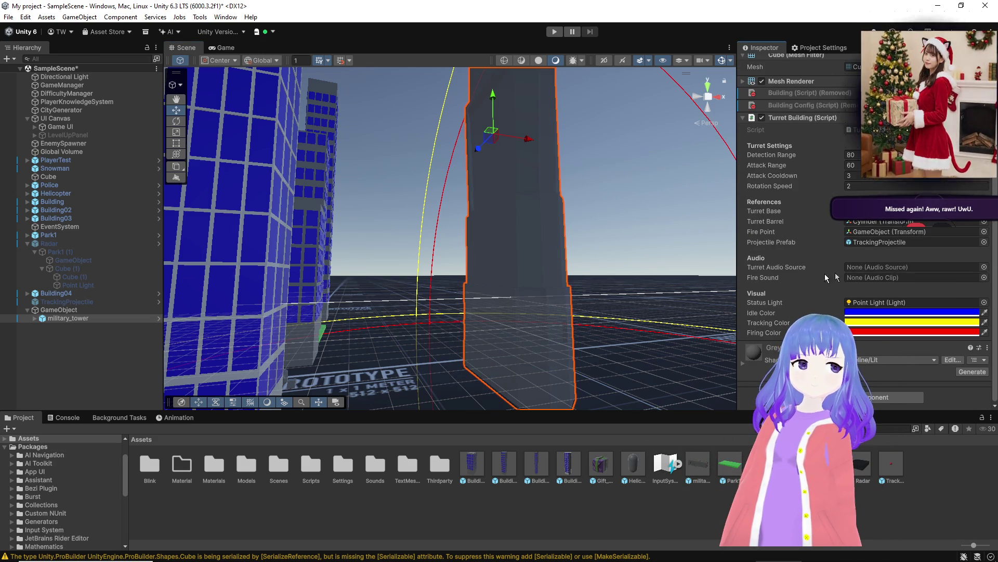
Step: Add the Building and Building Config scripts to the tower's parent GameObject
left_click(58, 310)
left_click(834, 146)
type("Turr")
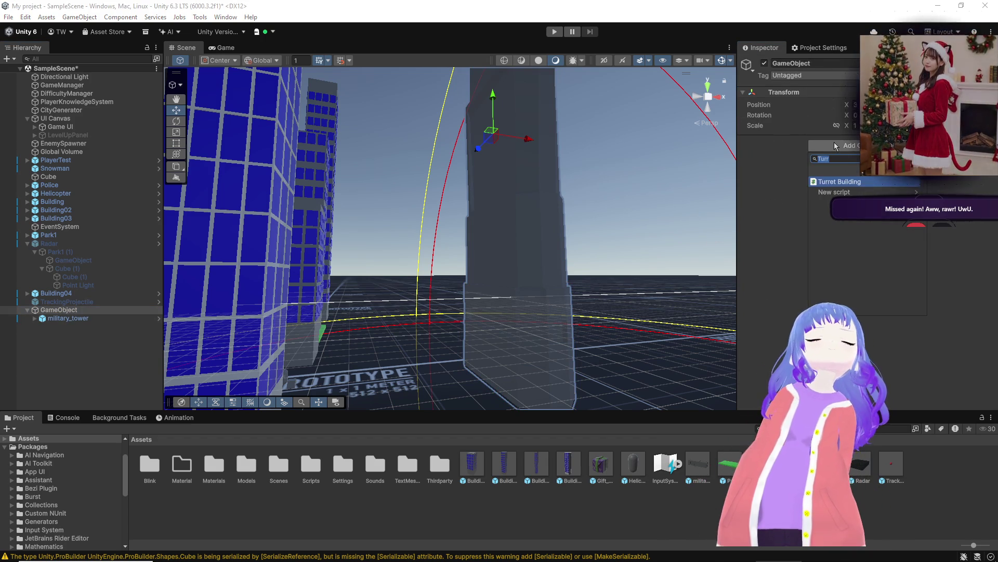
type("Build")
key("Return")
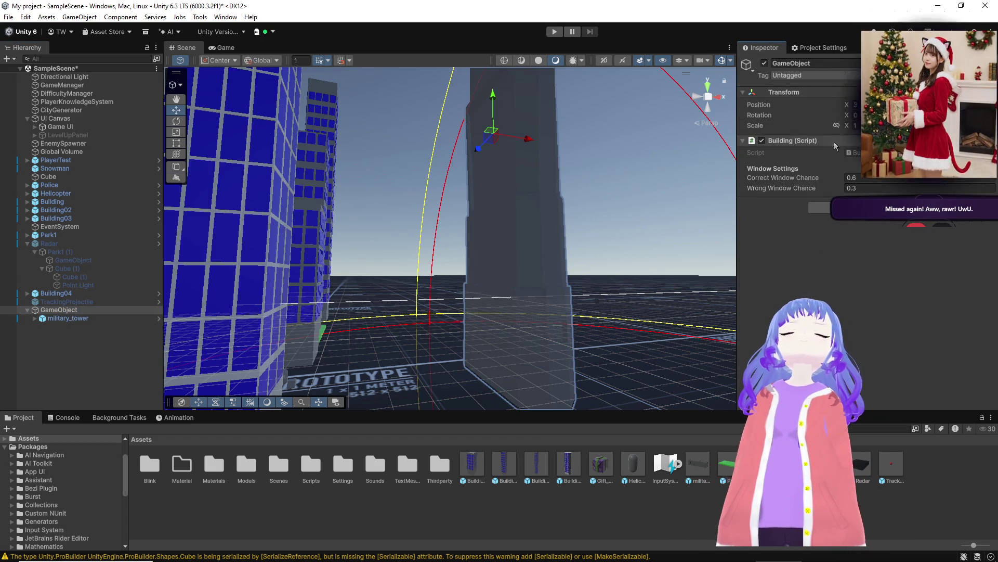
left_click(820, 208)
type("bul")
left_click(851, 254)
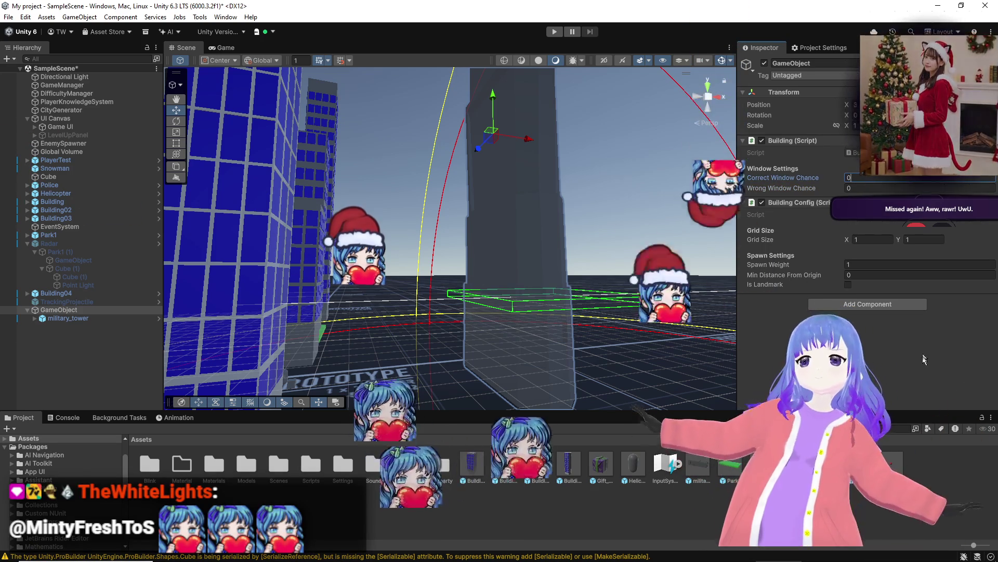
left_click(888, 378)
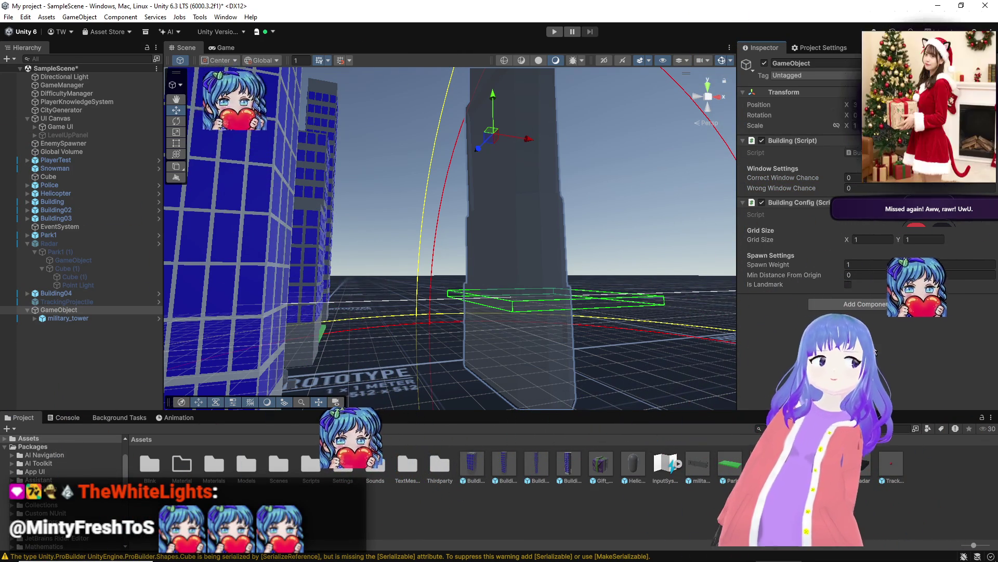
left_click(872, 239)
type("2")
Step: Set Building Config Grid Size to 1 × 2 and Spawn Weight to 0.2
left_click(874, 239)
type("1")
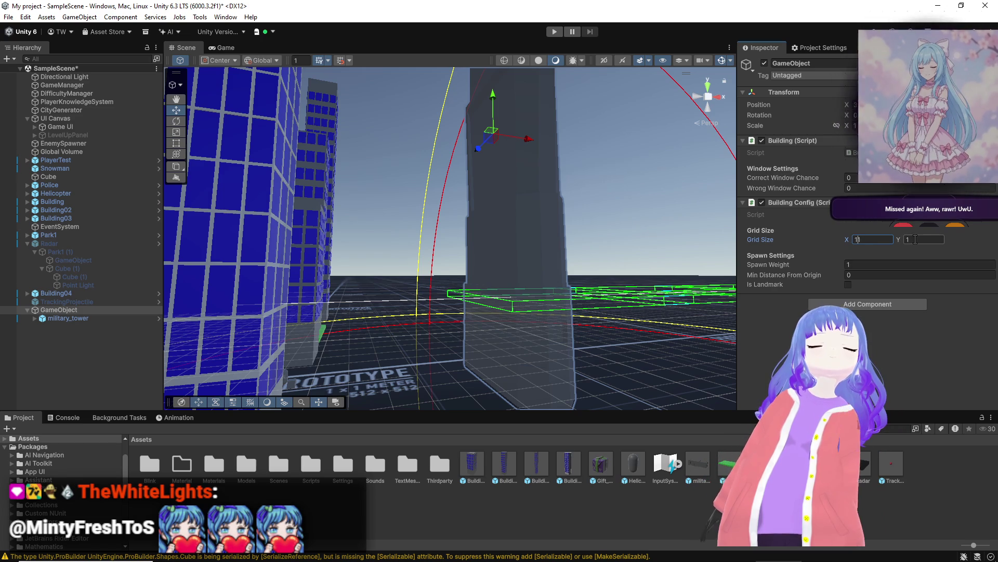
left_click(909, 239)
type("2")
key("Tab")
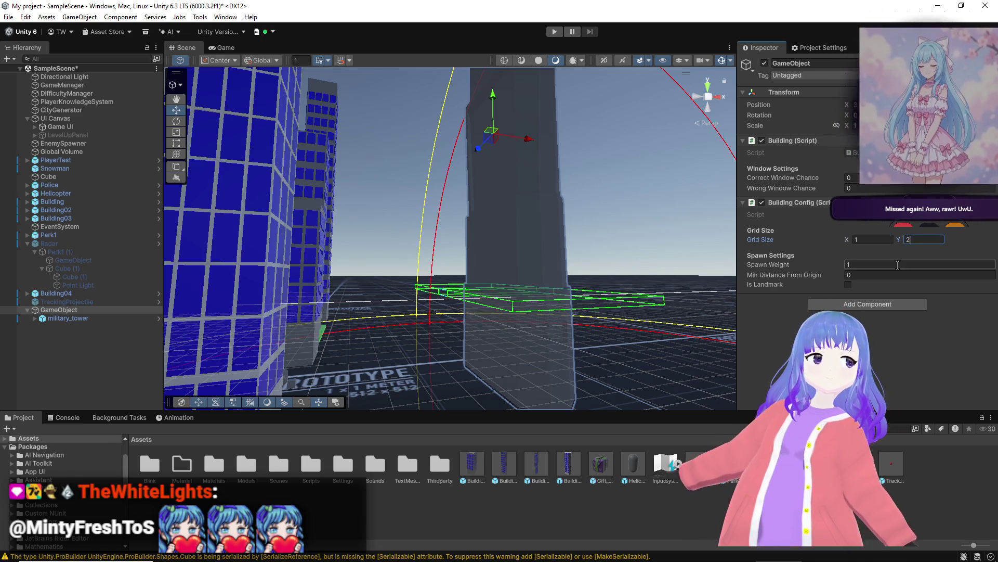
type("0.2")
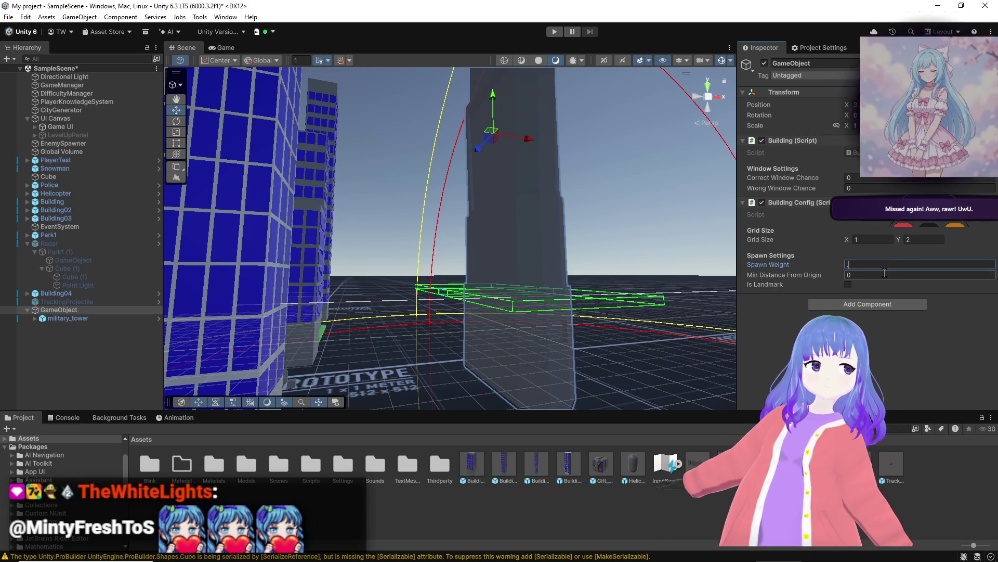
left_click(867, 286)
left_click(870, 275)
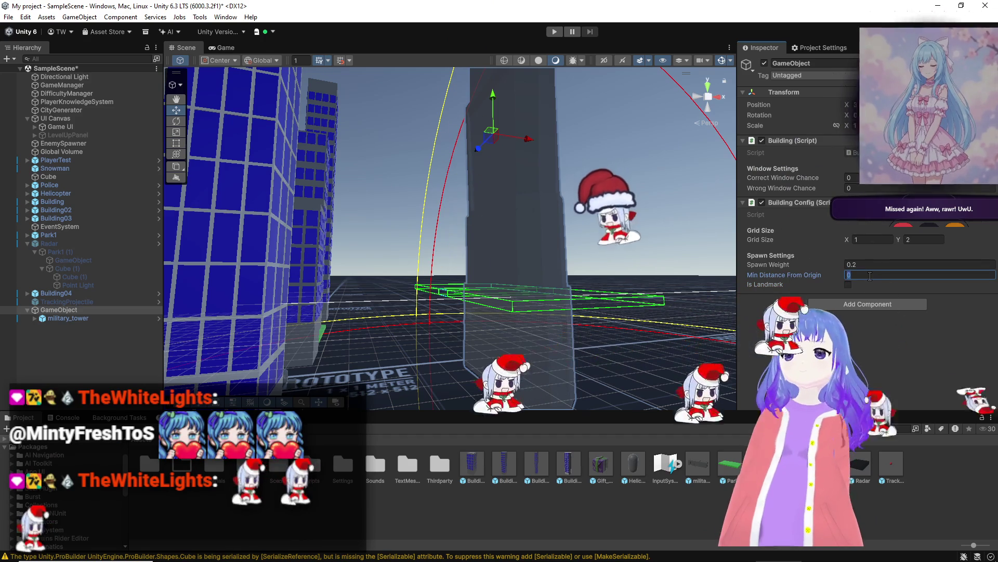
Step: Bring the Google AI Studio browser window to the front
mouse_move(447, 559)
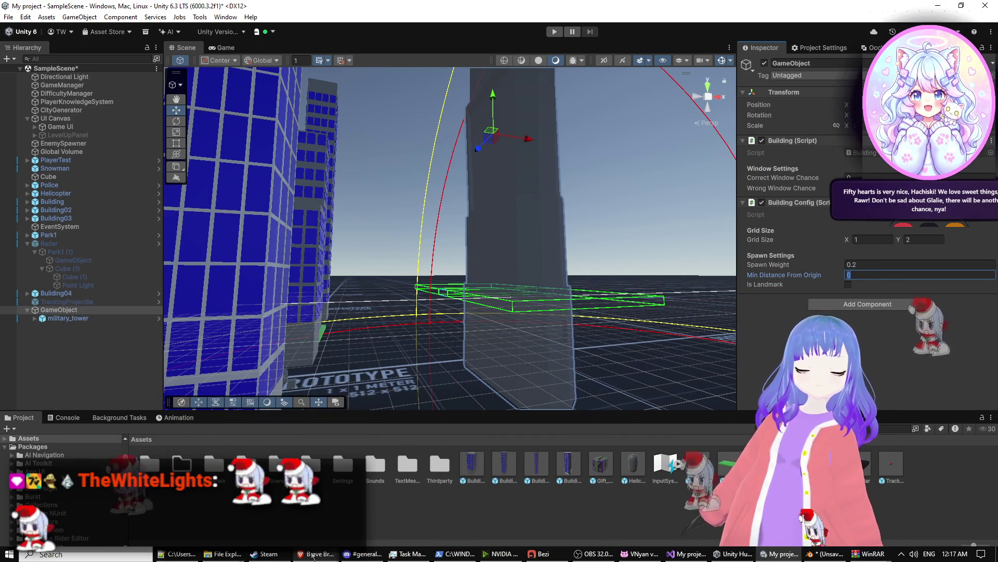
mouse_move(295, 556)
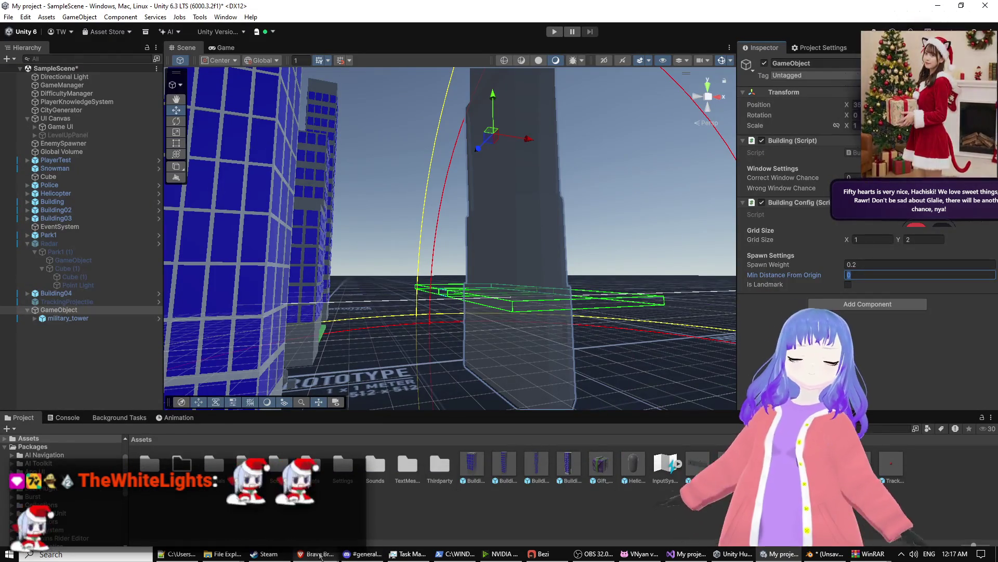
mouse_move(333, 558)
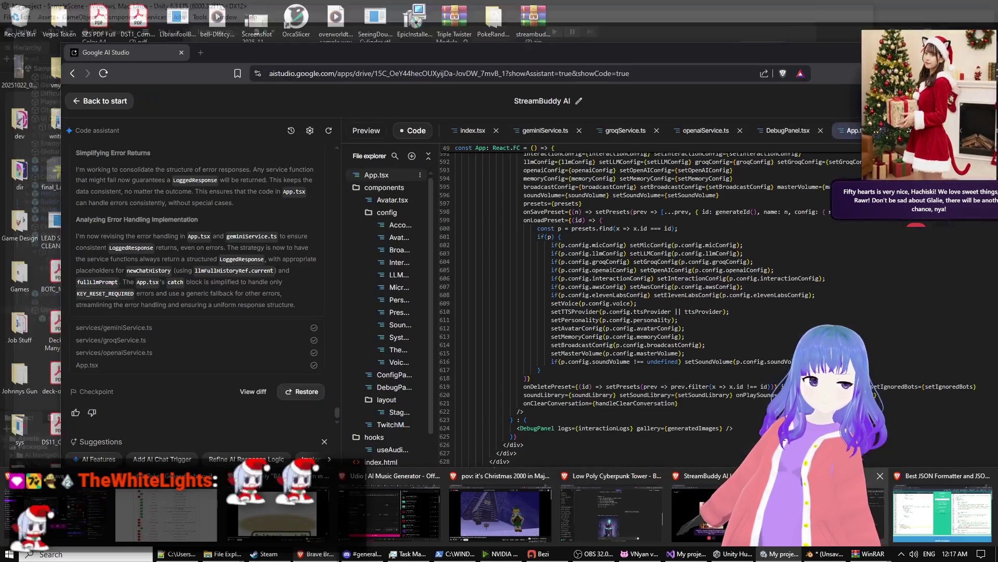
left_click(354, 499)
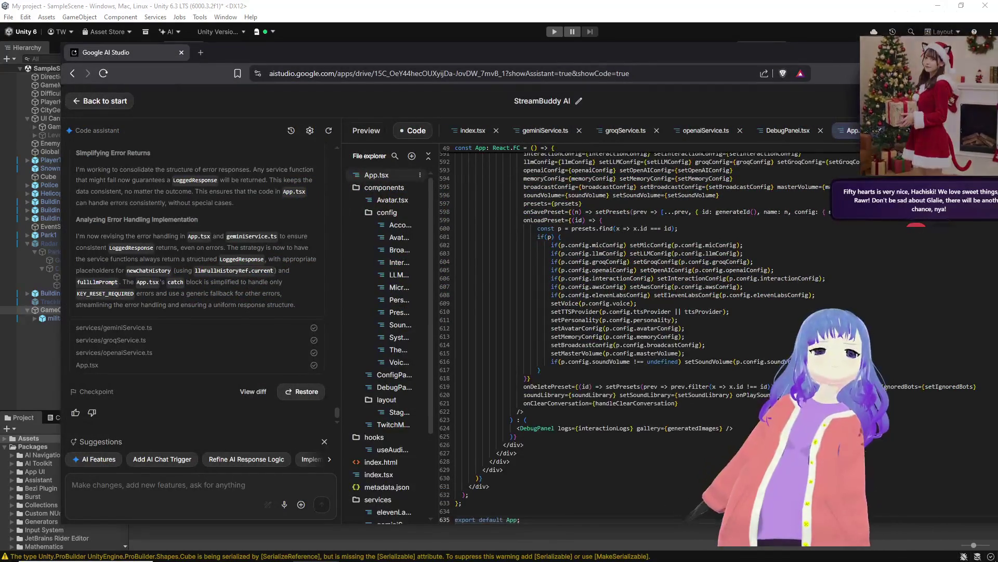
Step: Dismiss the WinRAR licence reminder and get to the File Explorer services folder
left_click(853, 74)
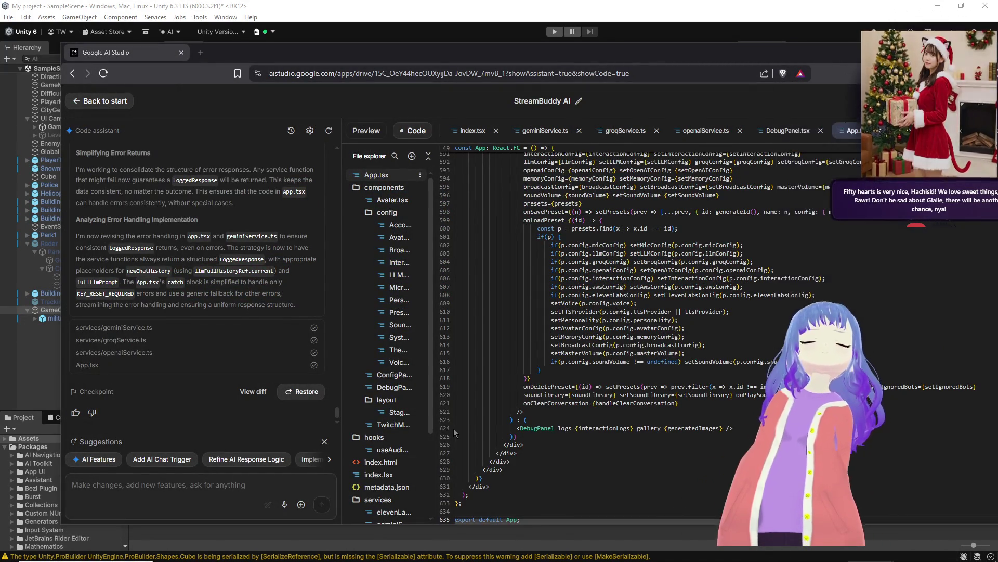
key("alt+Tab")
key("alt+Tab")
key("alt+Tab")
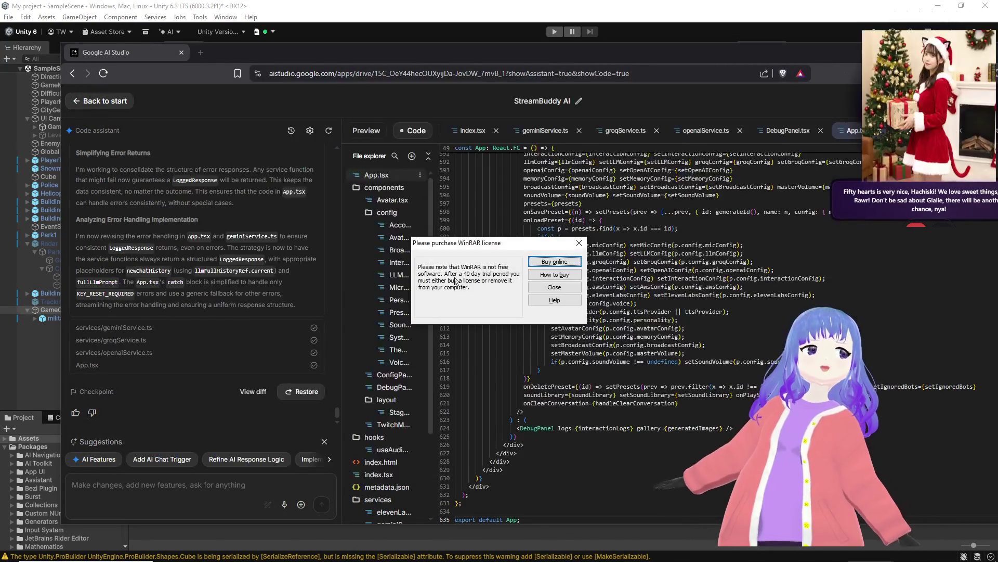
left_click(571, 259)
key("alt+Tab")
key("alt+Tab")
key("alt+Tab")
key("alt+Tab")
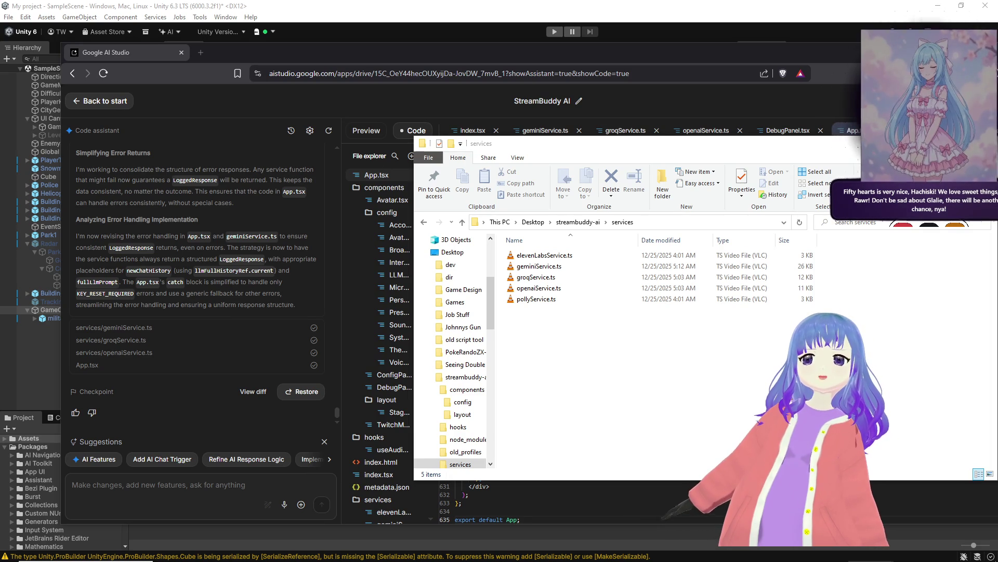
Step: Paste geminiService.ts, groqService.ts and openaiService.ts into services, replacing the old versions
left_click(775, 366)
key("ctrl+v")
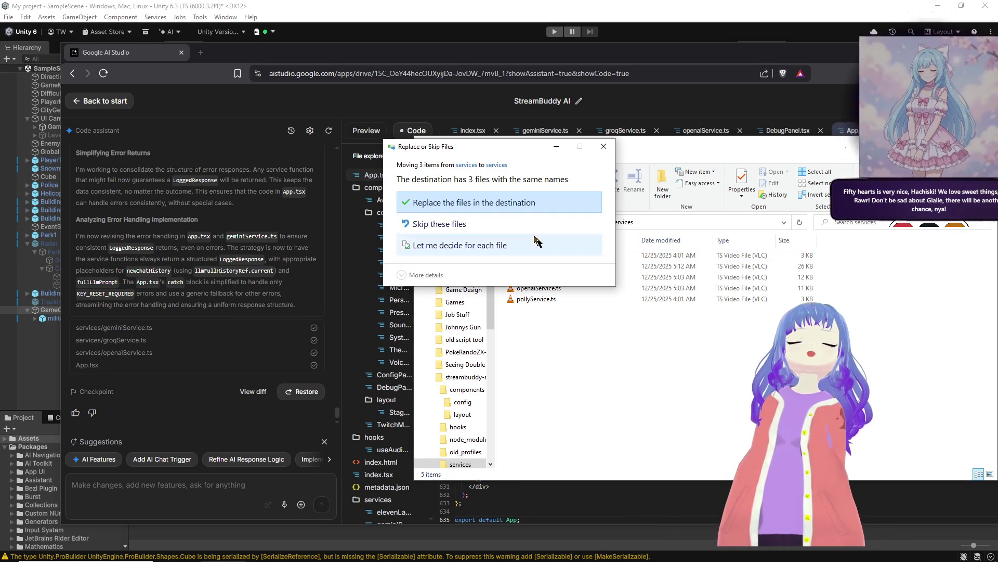
left_click(582, 200)
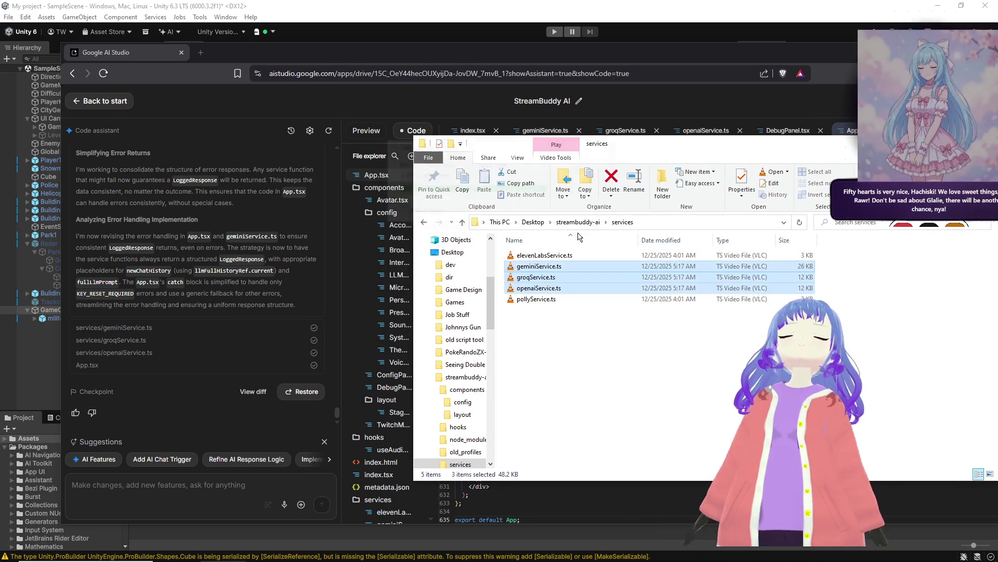
left_click(576, 223)
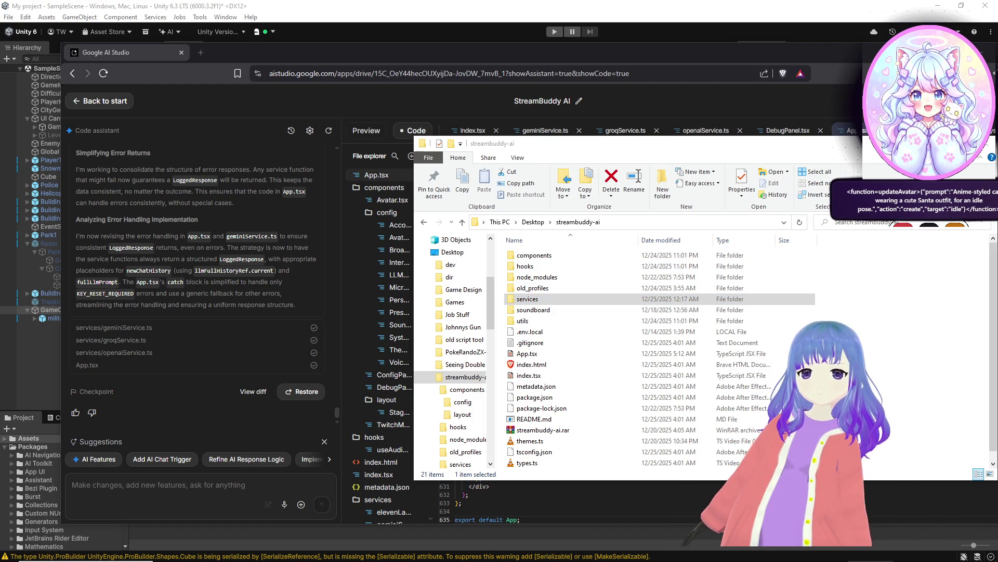
left_click_drag(529, 78, 497, 86)
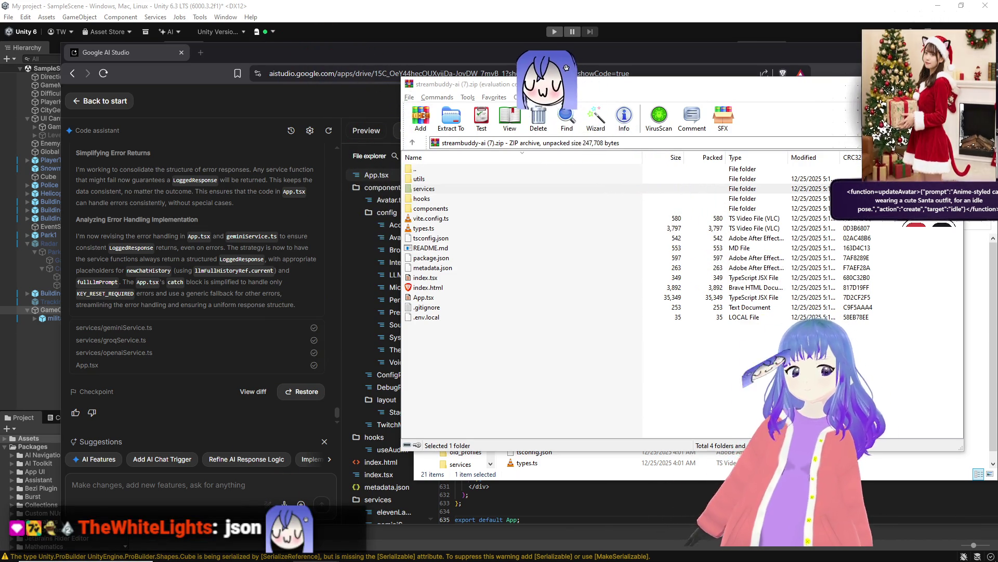
Step: Switch from the open streambuddy-ai (7).zip archive to another window
key("alt+Tab")
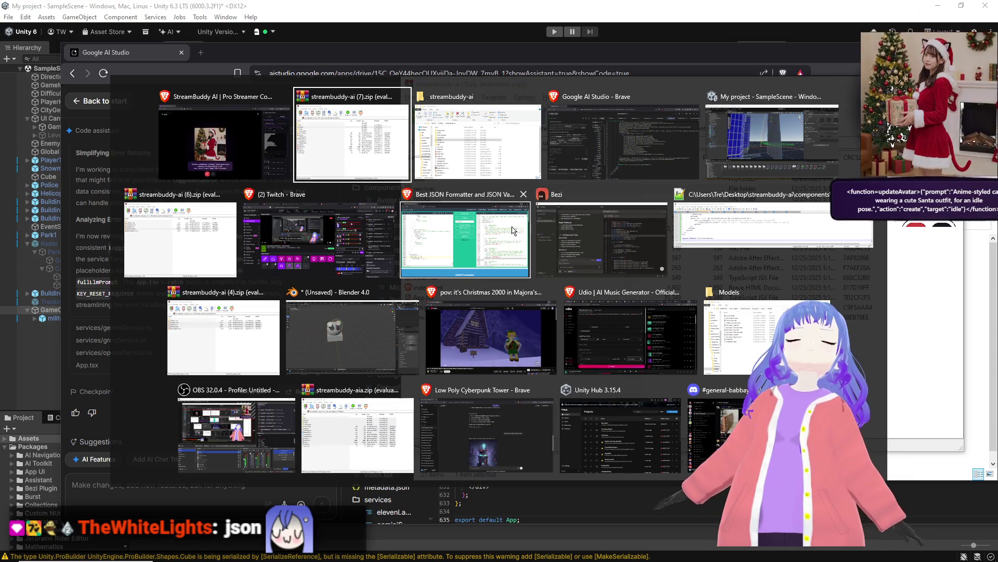
Step: Paste the chat-history JSON into jsonformatter.org, read the output, then minimize the browser
left_click(442, 218)
key("ctrl+v")
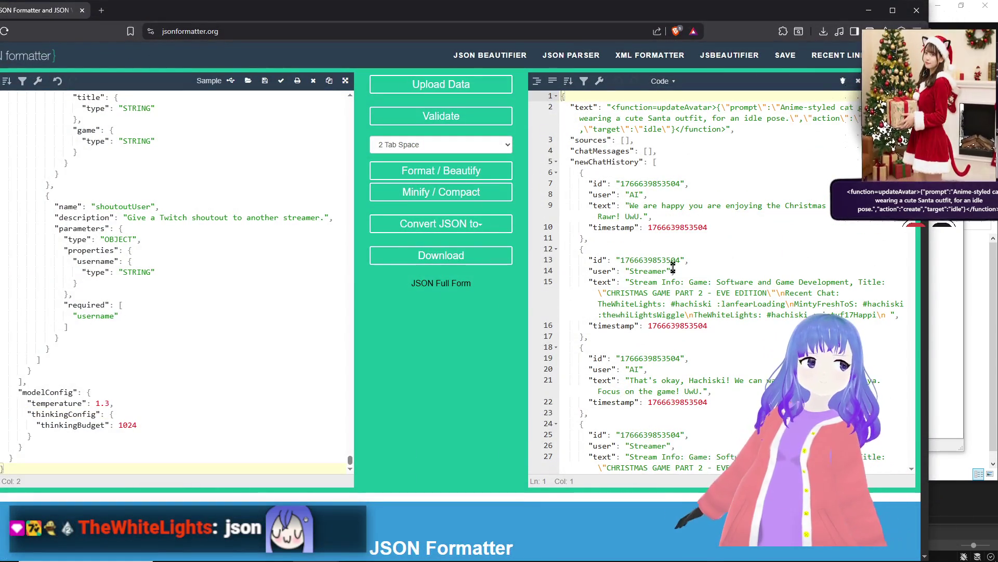
left_click(684, 108)
left_click(721, 118)
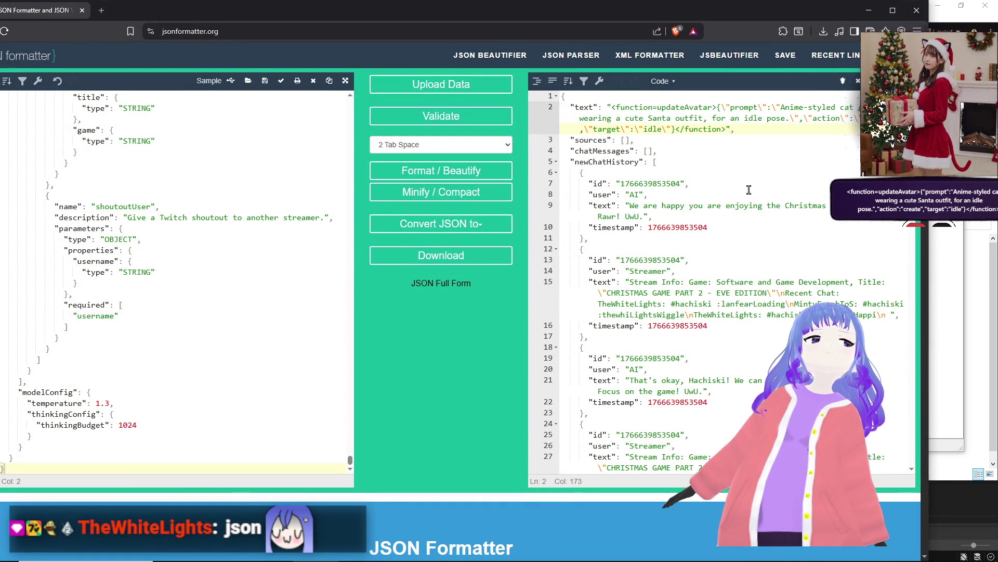
left_click(723, 206)
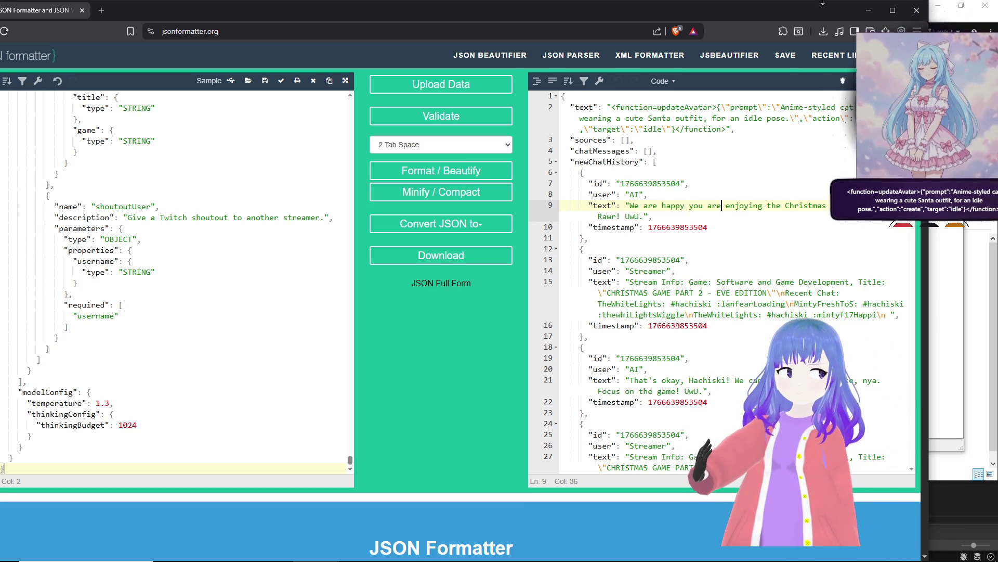
left_click(861, 10)
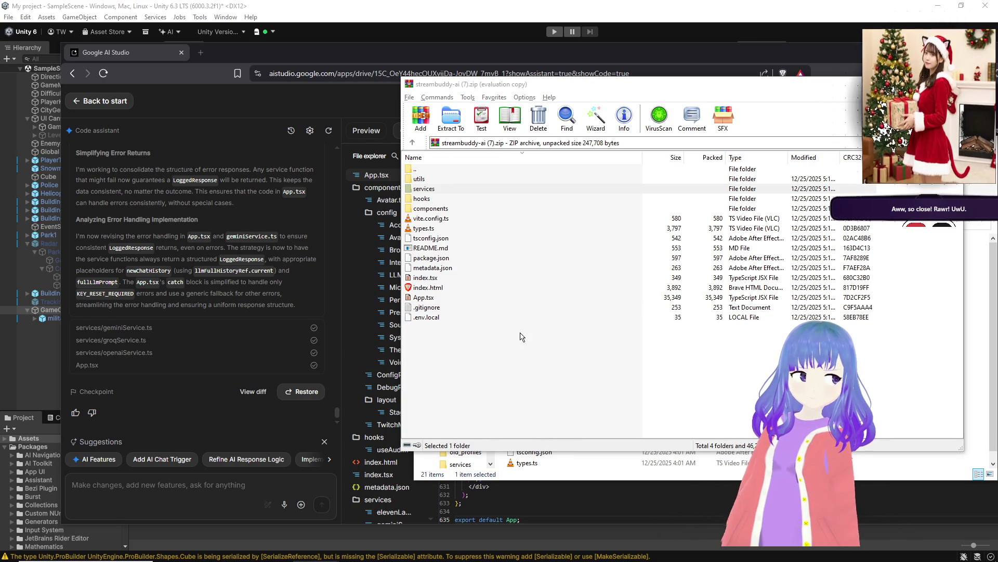
Step: Bring the Desktop streambuddy-ai folder in File Explorer in front of WinRAR
mouse_move(494, 561)
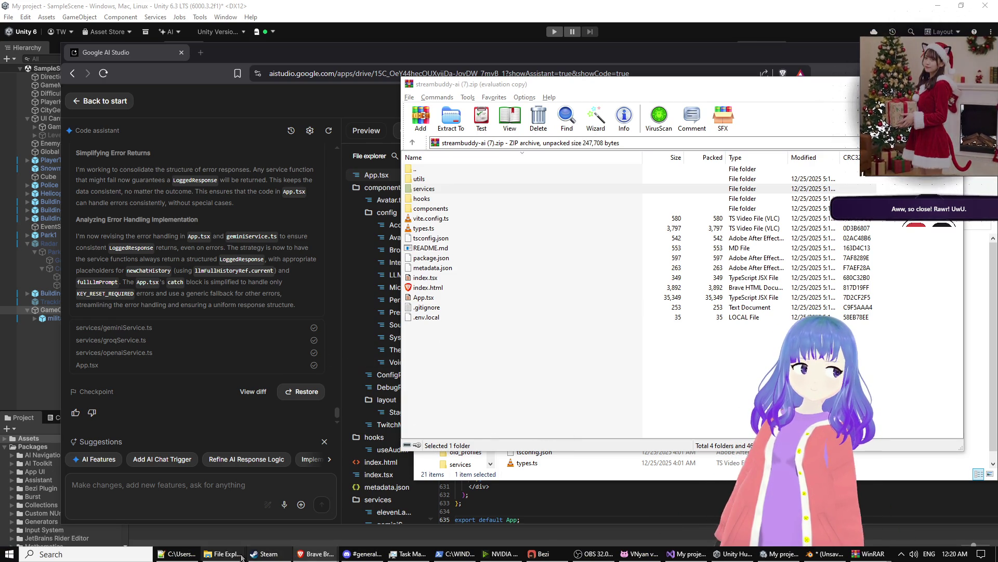
mouse_move(223, 553)
left_click(62, 515)
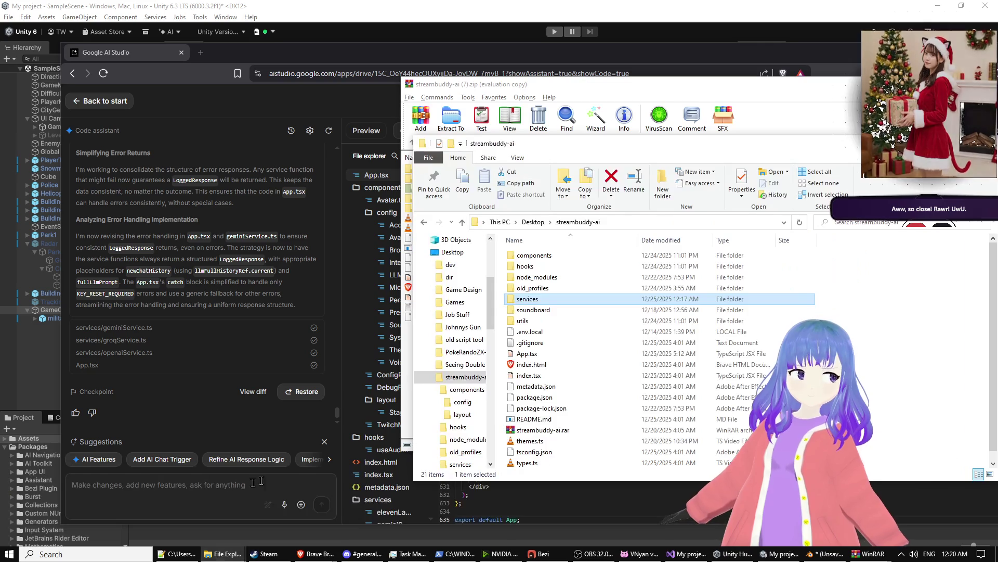
Step: Drag App.tsx from the archive into streambuddy-ai, replacing the existing file
left_click_drag(551, 91, 386, 77)
left_click_drag(263, 284, 930, 309)
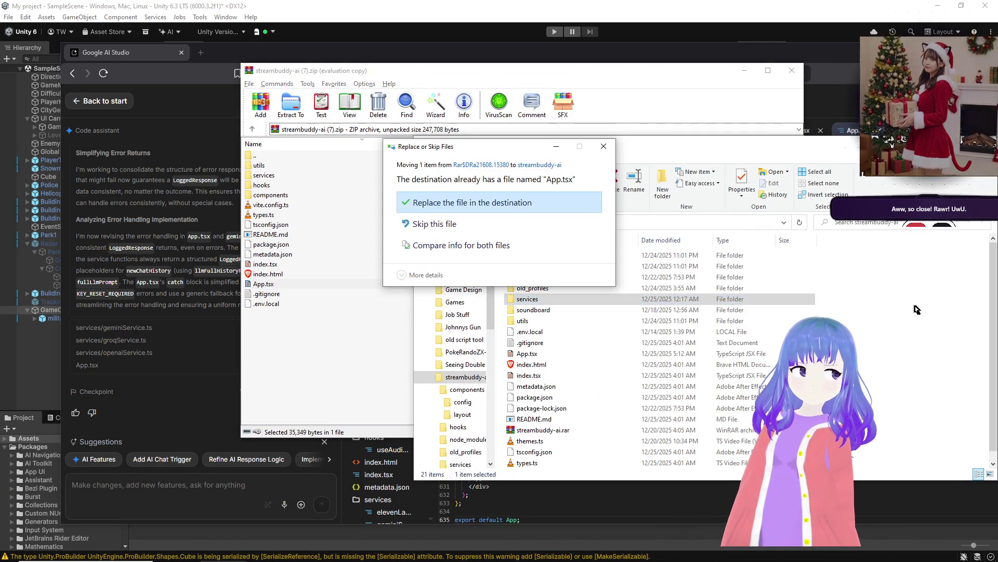
left_click(518, 209)
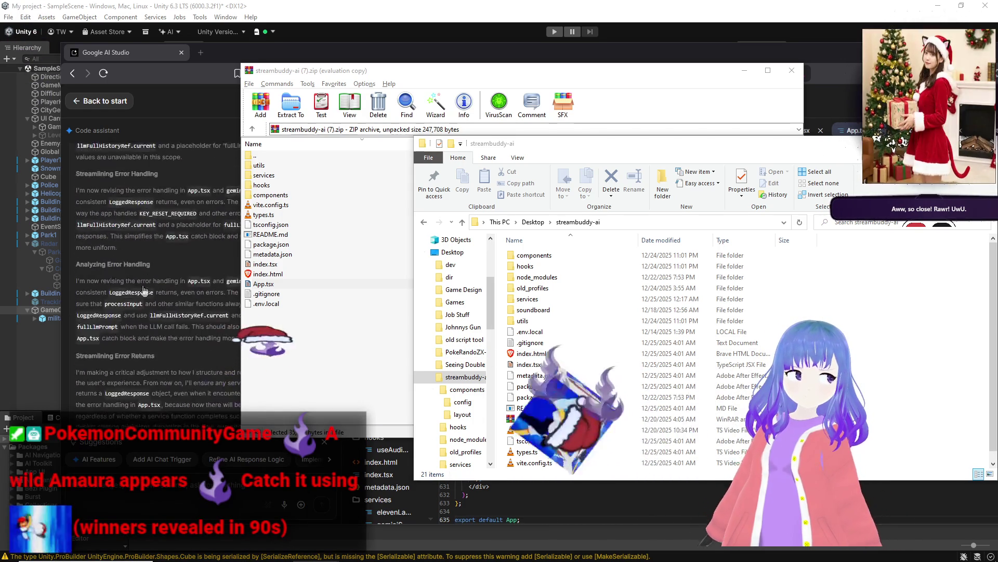
Step: Bring Google AI Studio back to the front
left_click(145, 290)
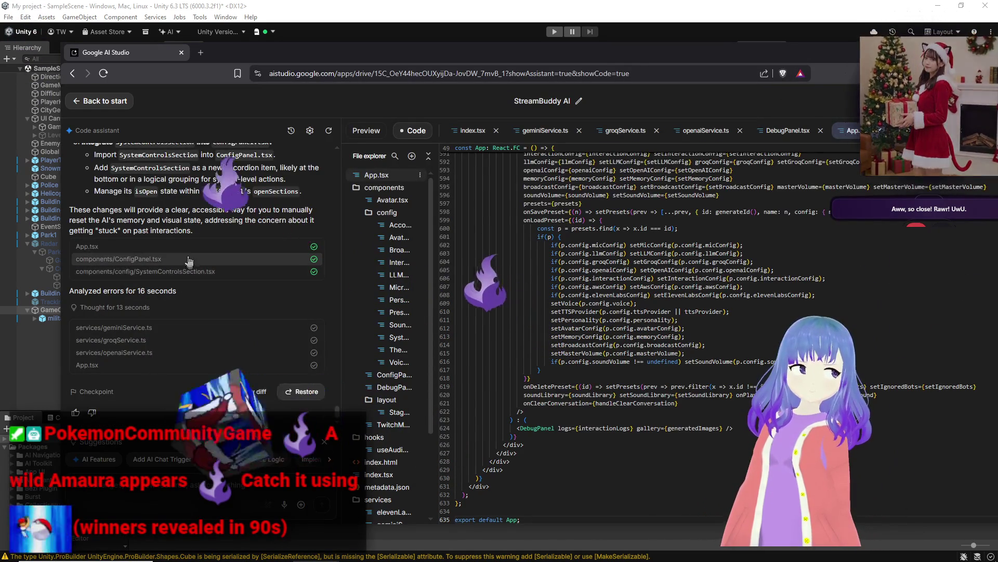
mouse_move(316, 558)
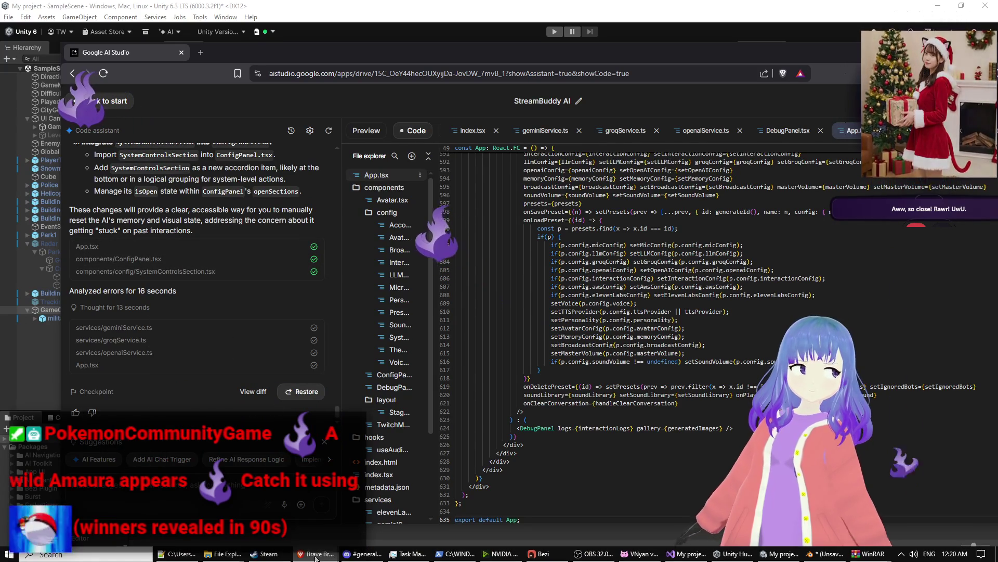
mouse_move(226, 553)
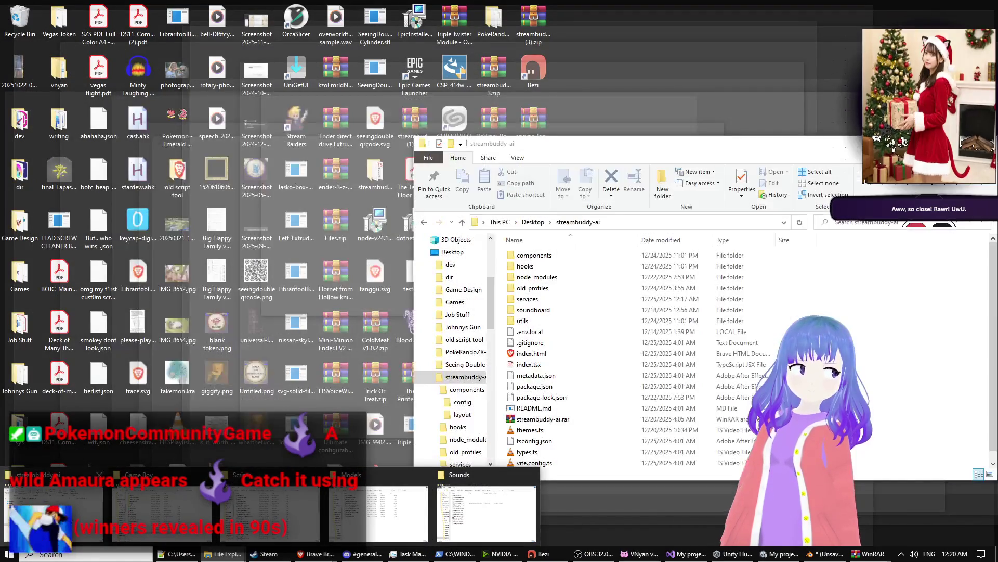
Step: Bring up the streambuddy-ai folder and open its components subfolder
left_click(55, 513)
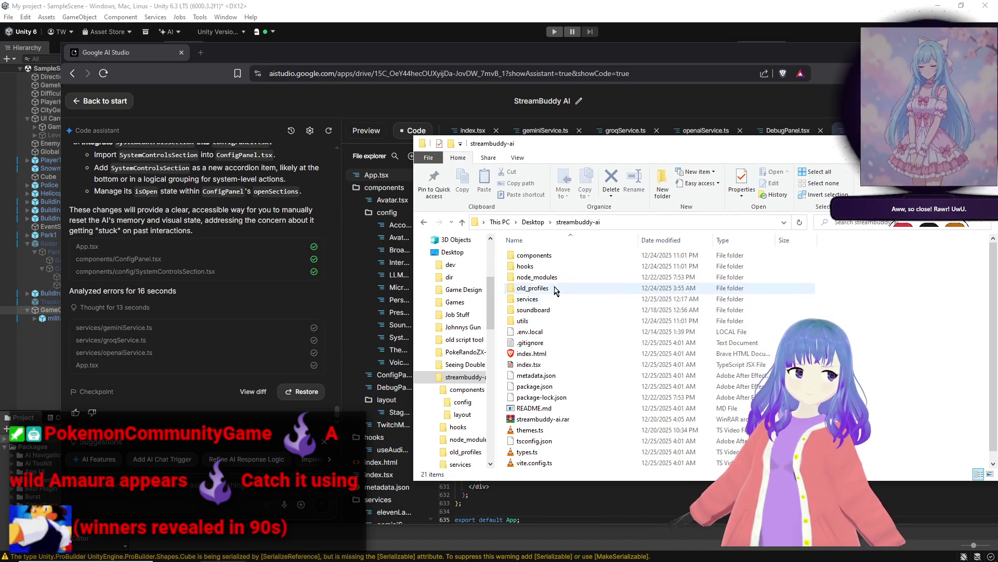
double_click(553, 255)
mouse_move(489, 560)
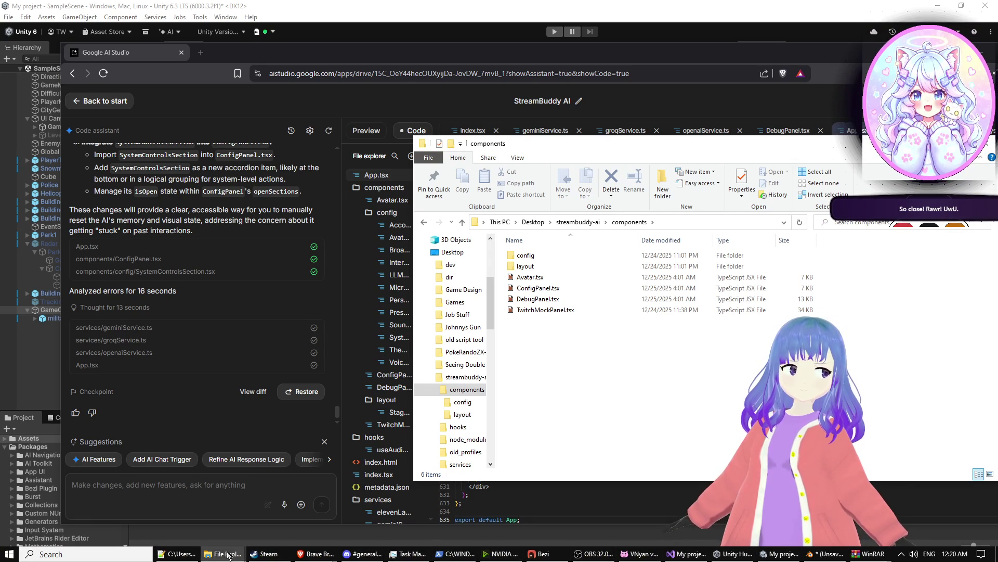
mouse_move(223, 559)
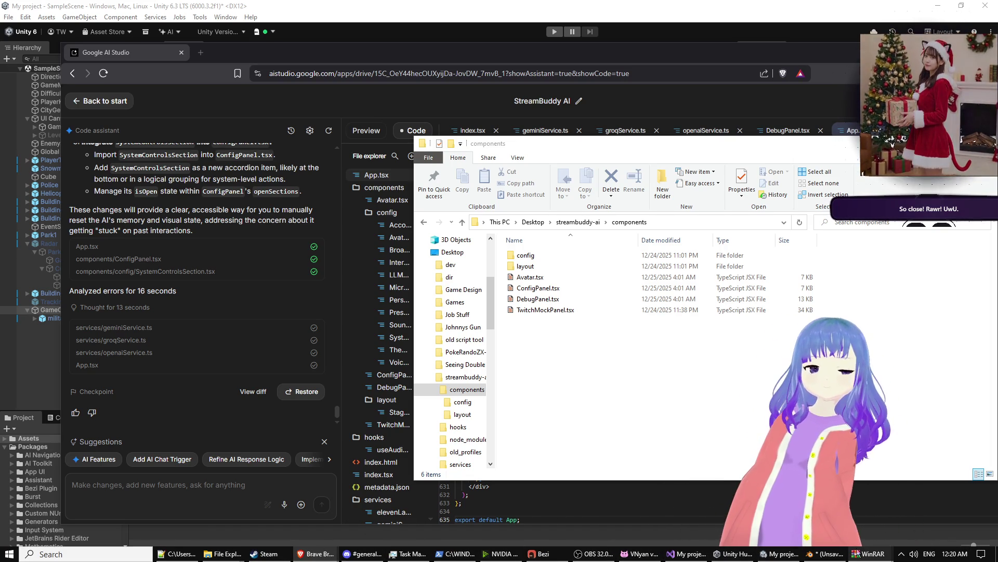
Step: Close the WinRAR archive and paste the updated component file into components, replacing the old one
mouse_move(869, 555)
left_click(961, 505)
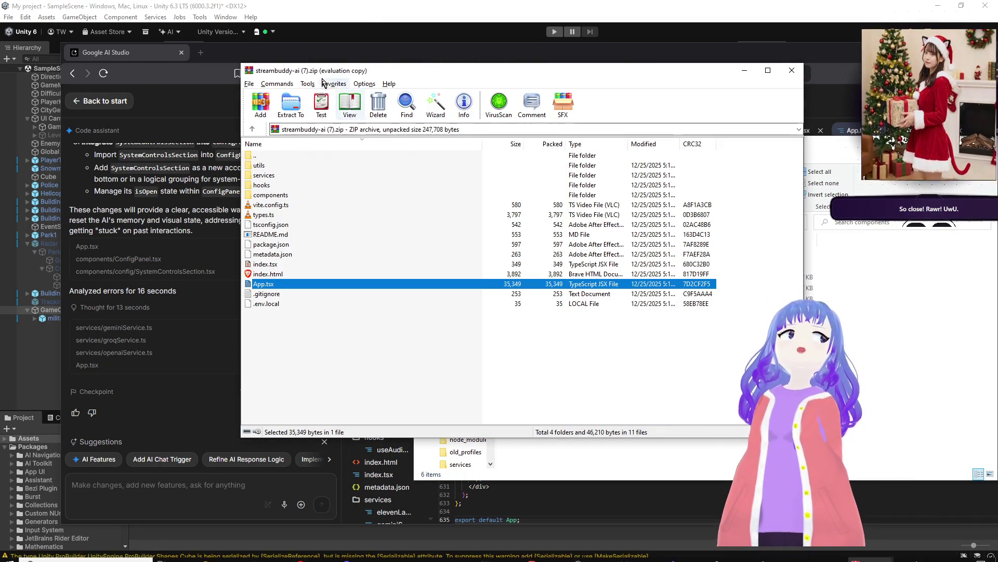
key("Escape")
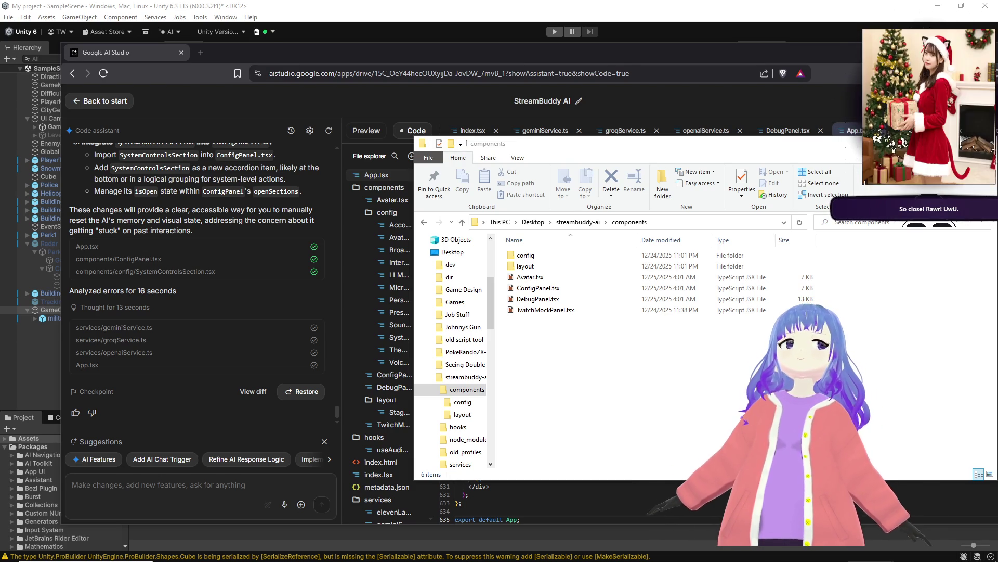
left_click(716, 330)
key("ctrl+v")
left_click(515, 223)
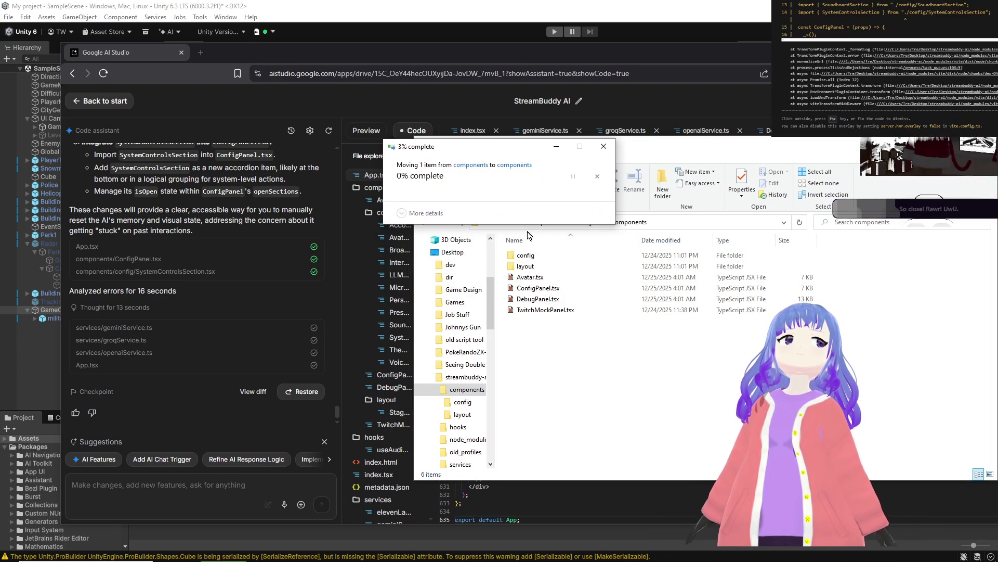
Step: Paste SystemControlsSection.tsx into the components/config folder
double_click(535, 255)
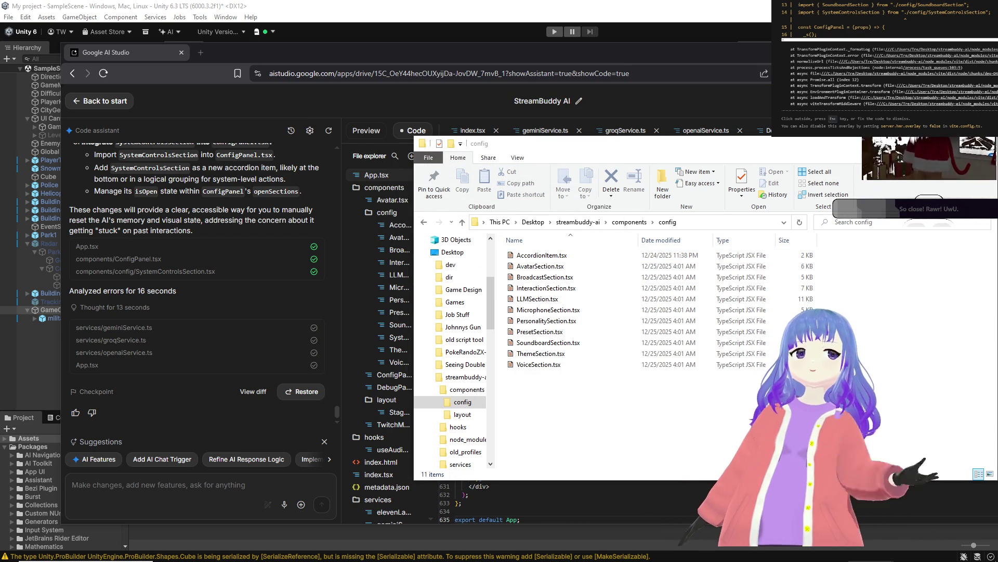
key("alt+Tab")
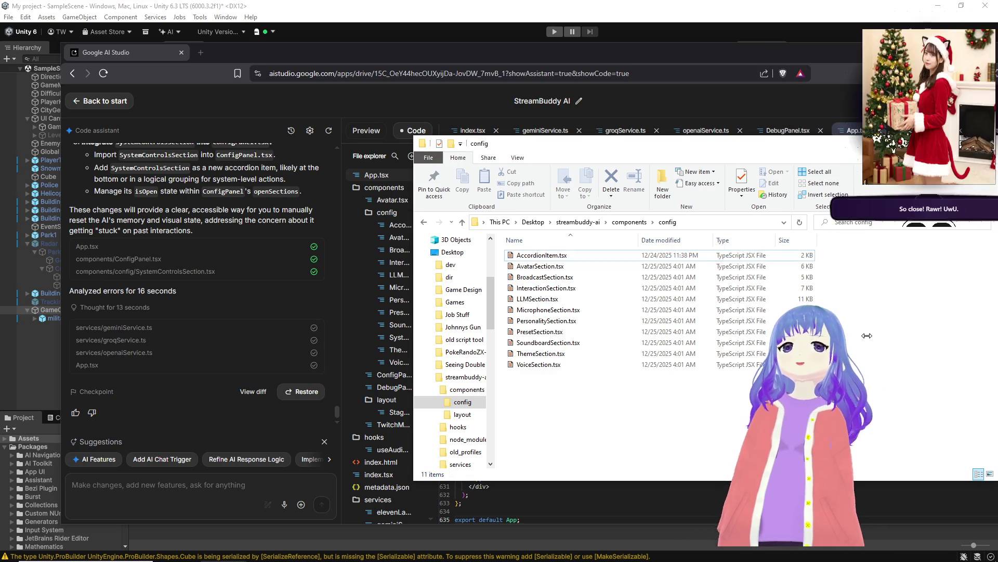
key("ctrl+v")
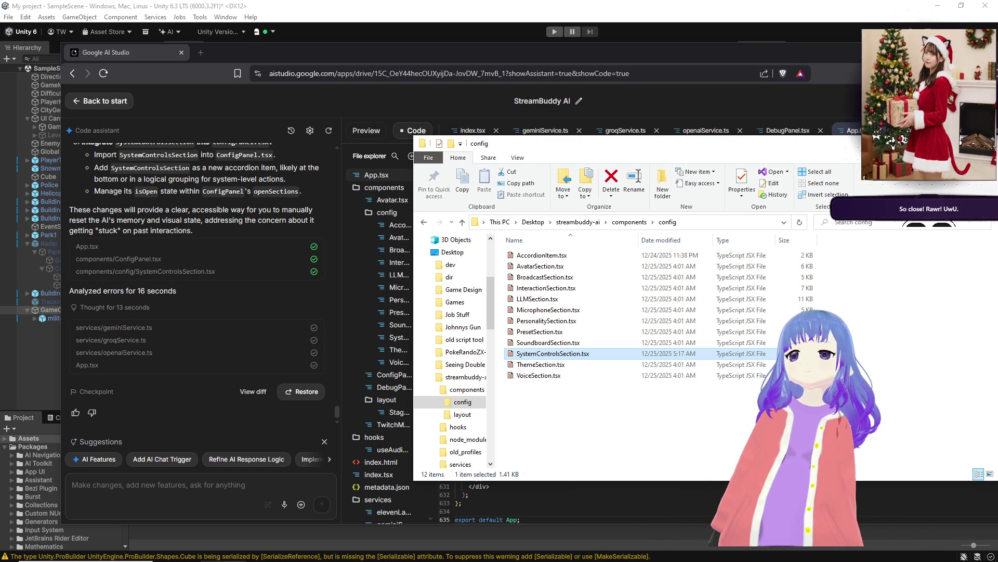
key("alt+Tab")
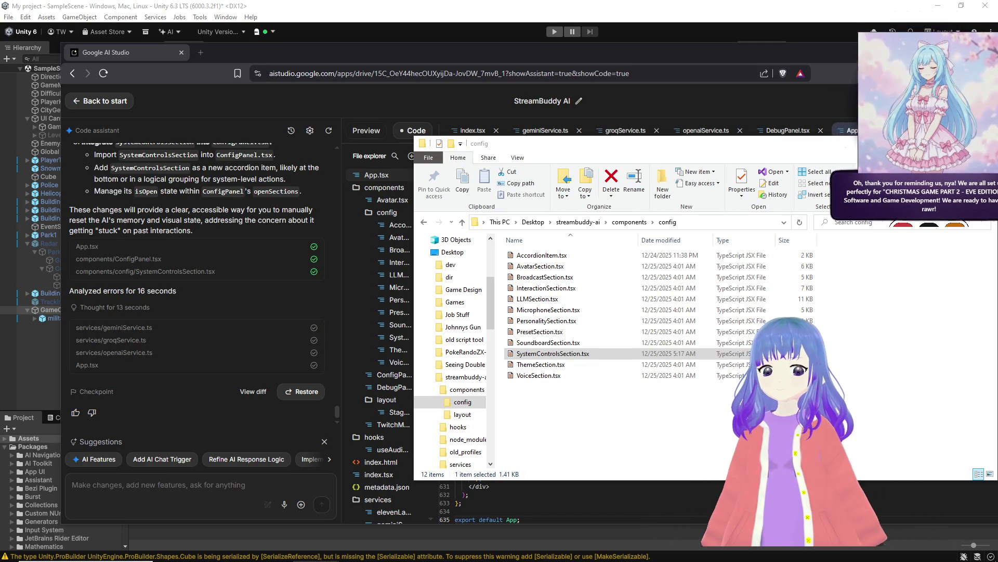
Step: Focus the Google AI Studio chat prompt, bringing it in front of File Explorer
left_click(217, 480)
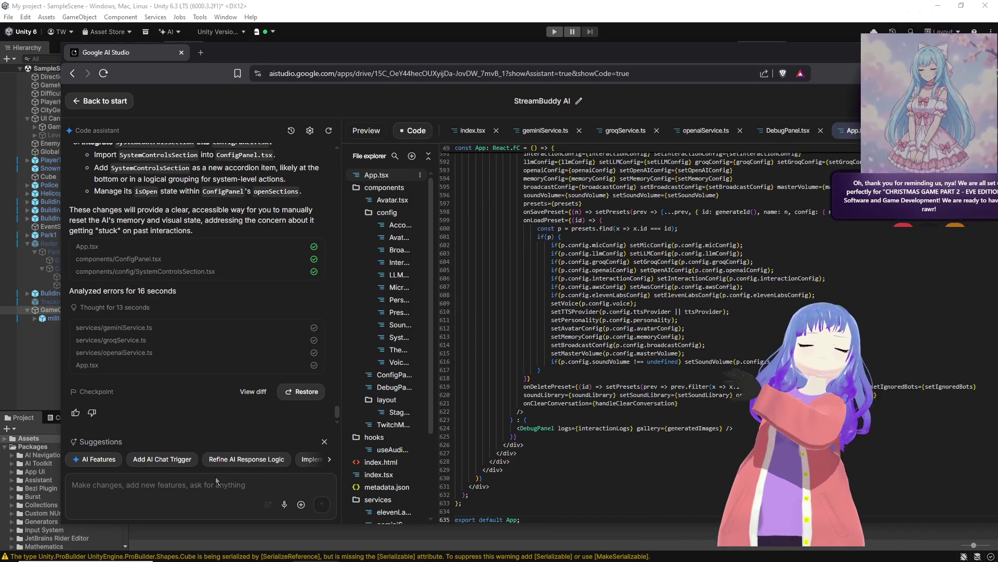
Step: Report that the AI wrongly thinks the stream title/section updates whenever it's talked to
type("The AI")
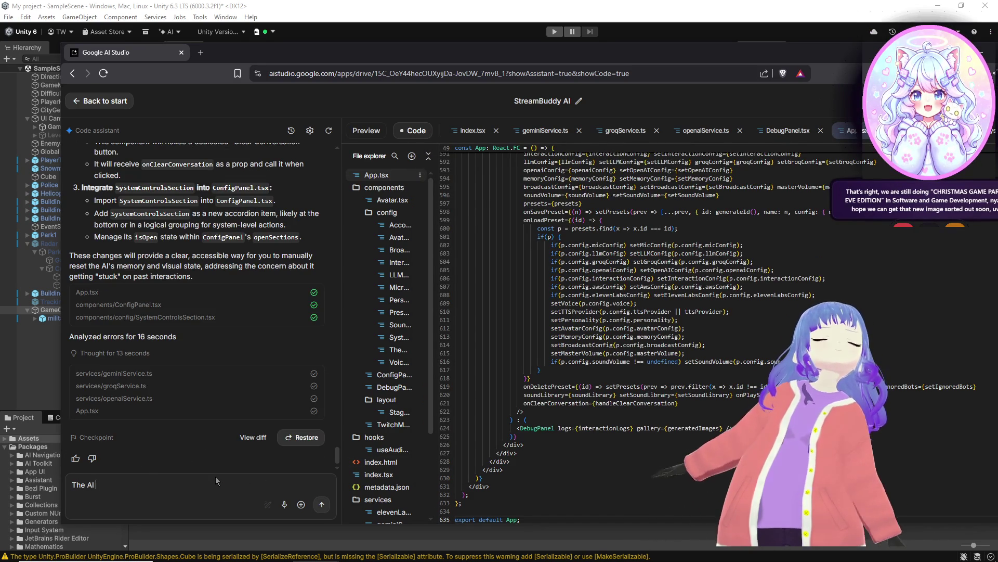
type(" has an image")
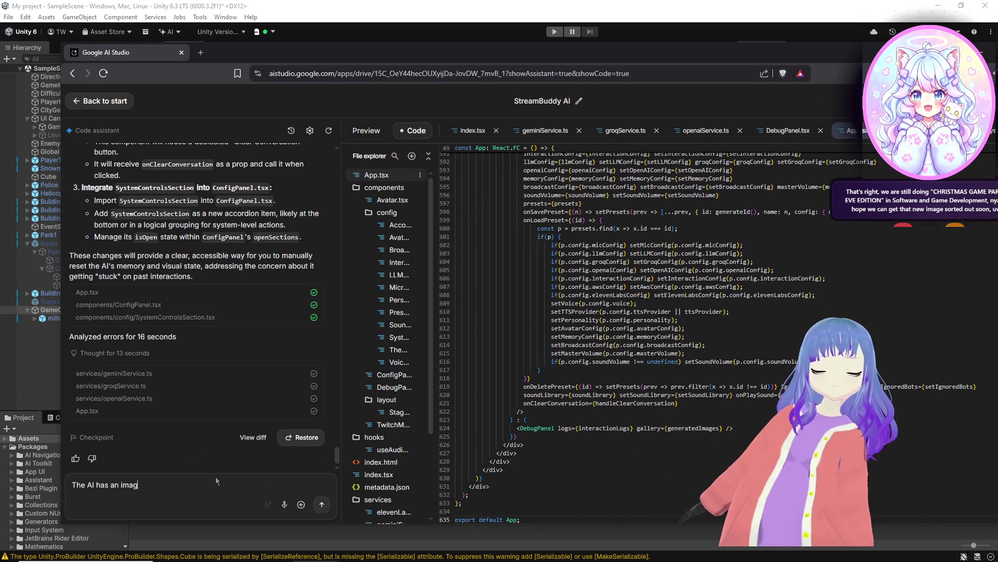
key("BackSpace")
key("BackSpace")
key("BackSpace")
type("ssue ")
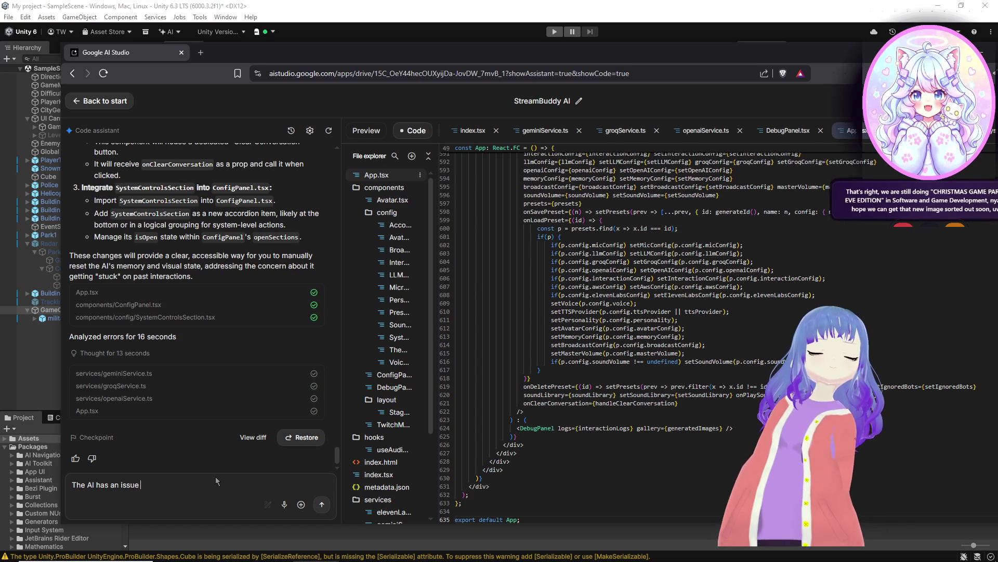
type("where it thign")
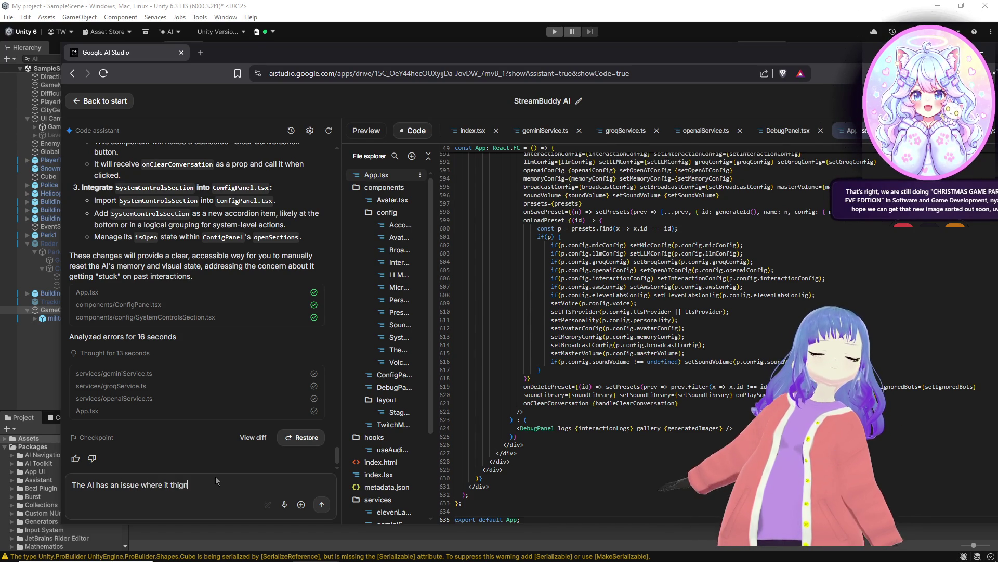
type("kks the st")
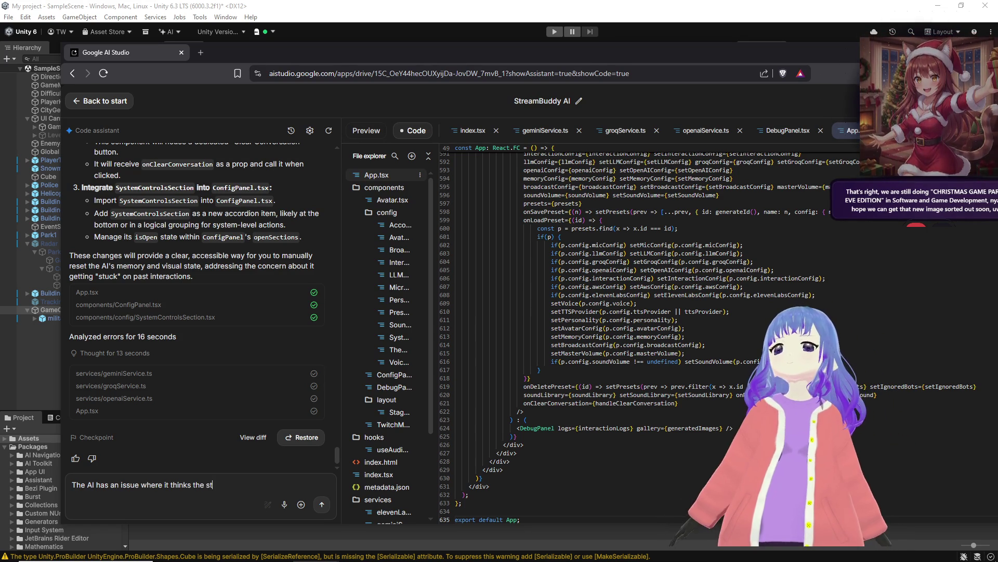
type(" ream title")
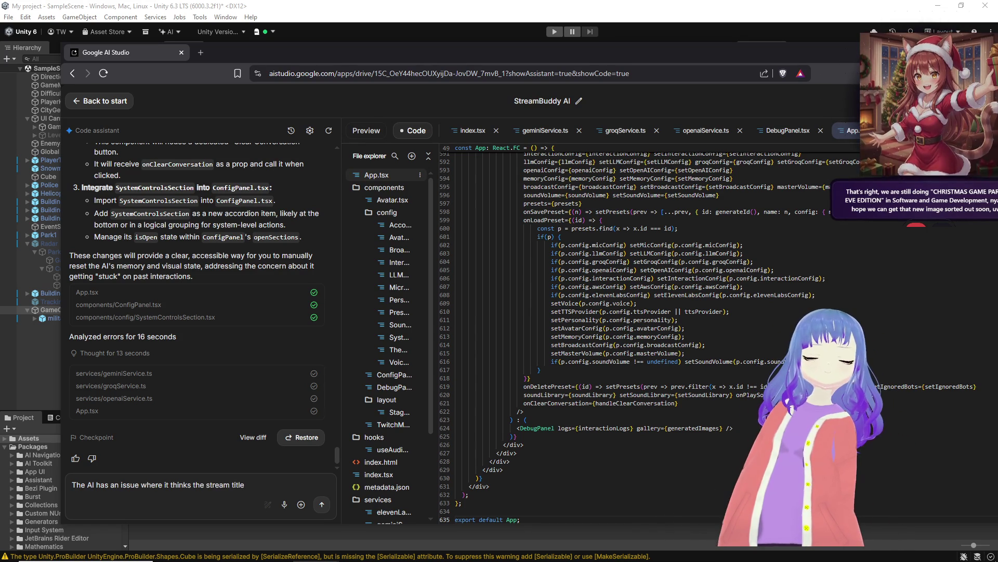
type(" /section updat")
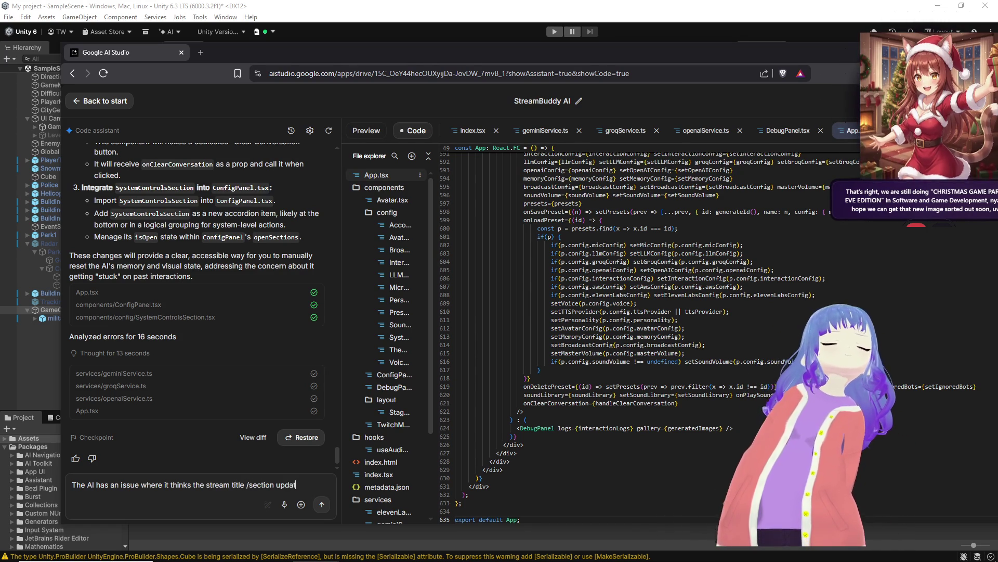
type("es any time we ta")
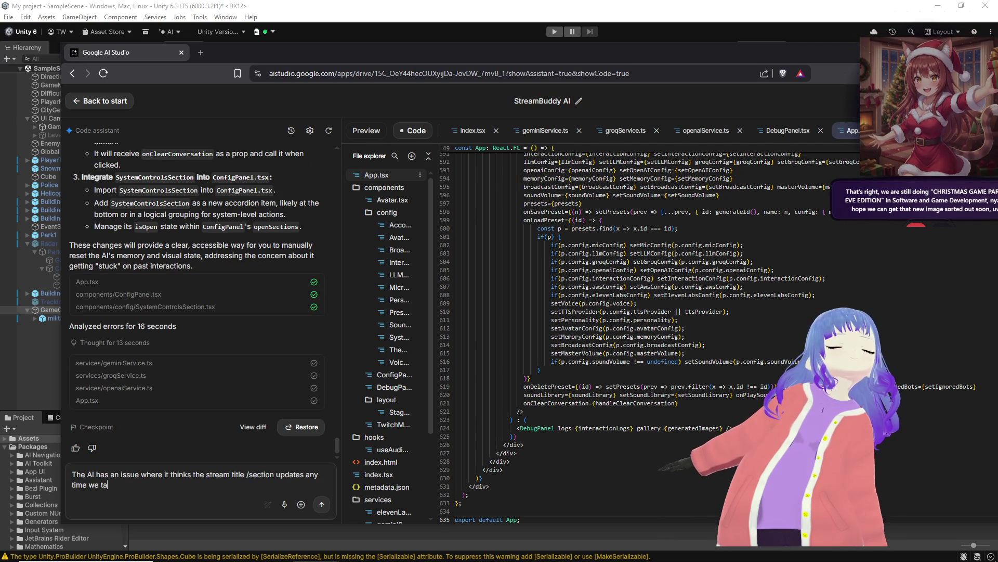
type("lk to it.")
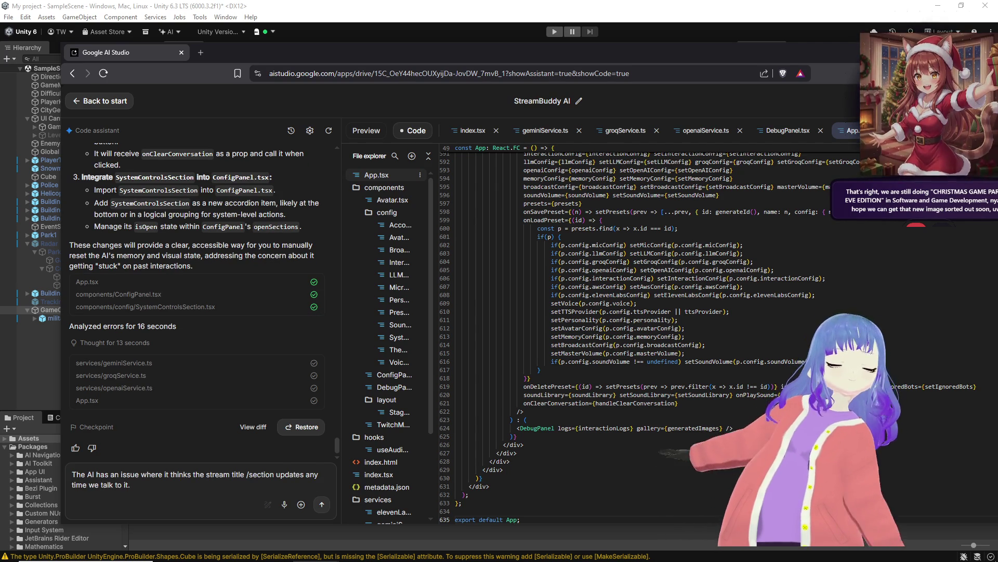
left_click(322, 503)
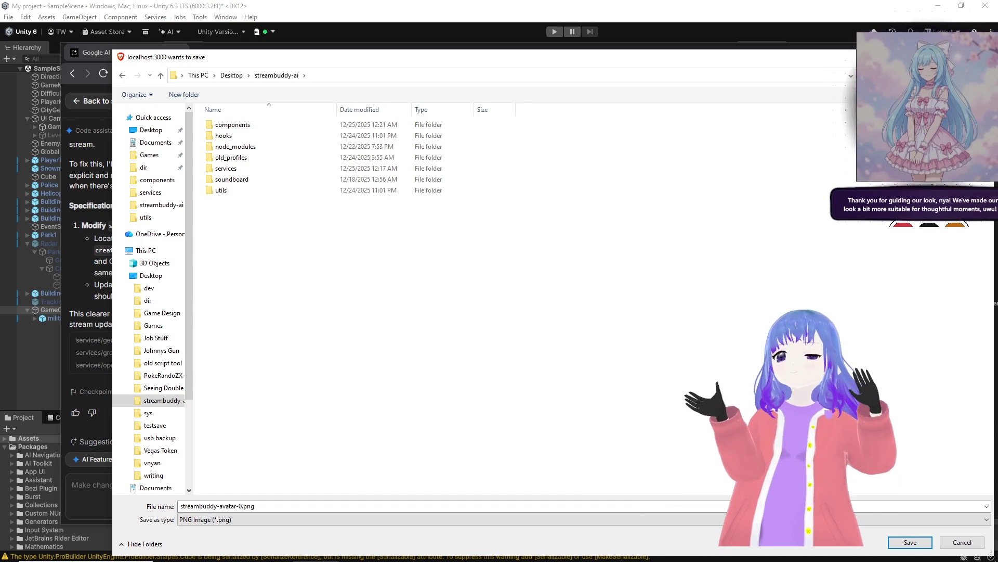
Step: Save the avatar PNGs into old_profiles, naming the first one streambuddy-avatar-100.png
double_click(266, 160)
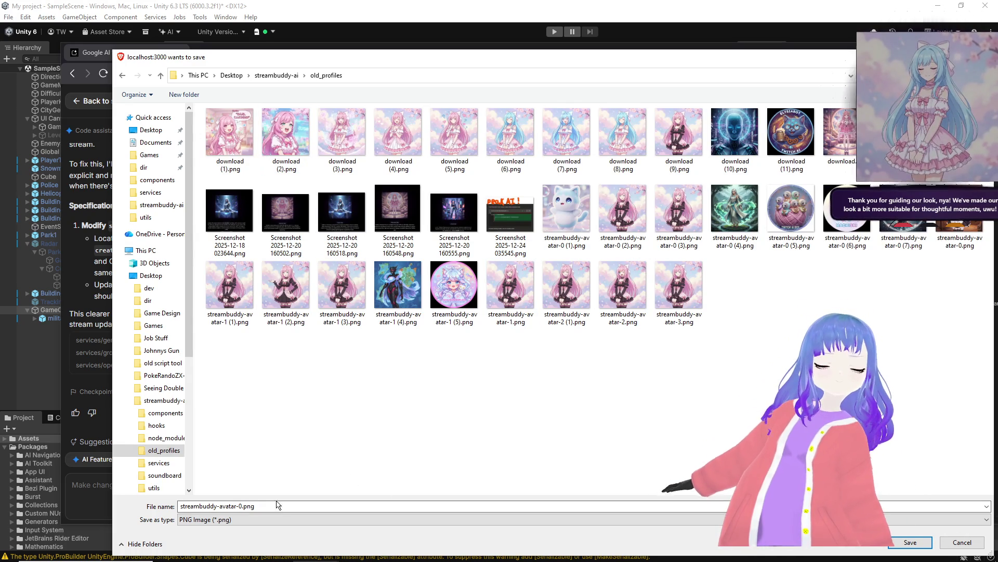
double_click(251, 505)
left_click(237, 505)
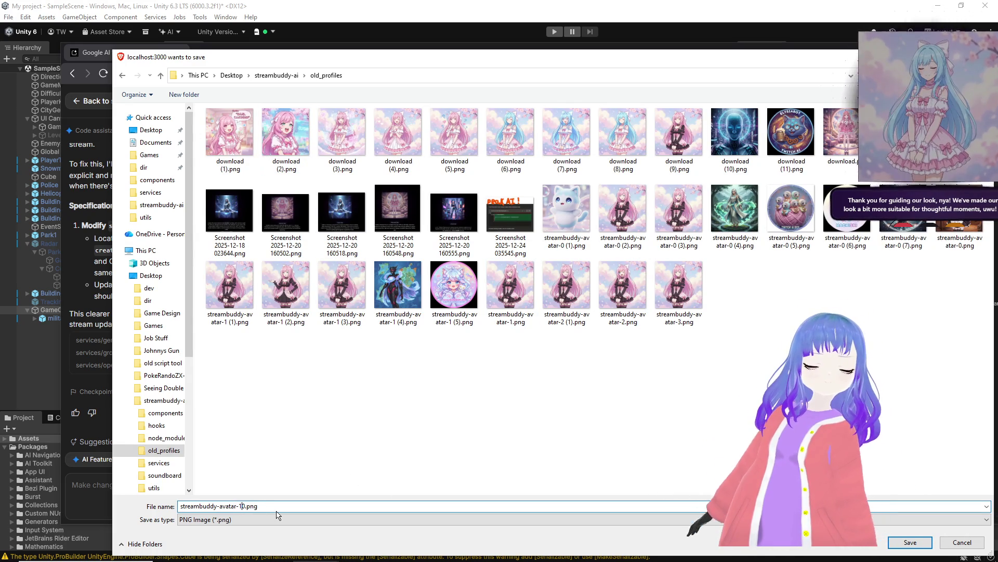
left_click(903, 543)
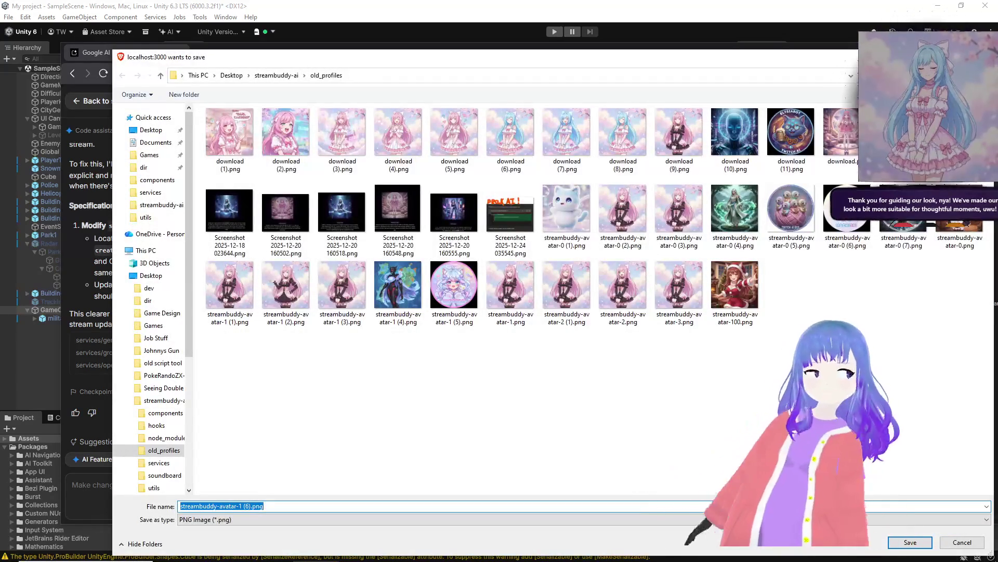
left_click(909, 542)
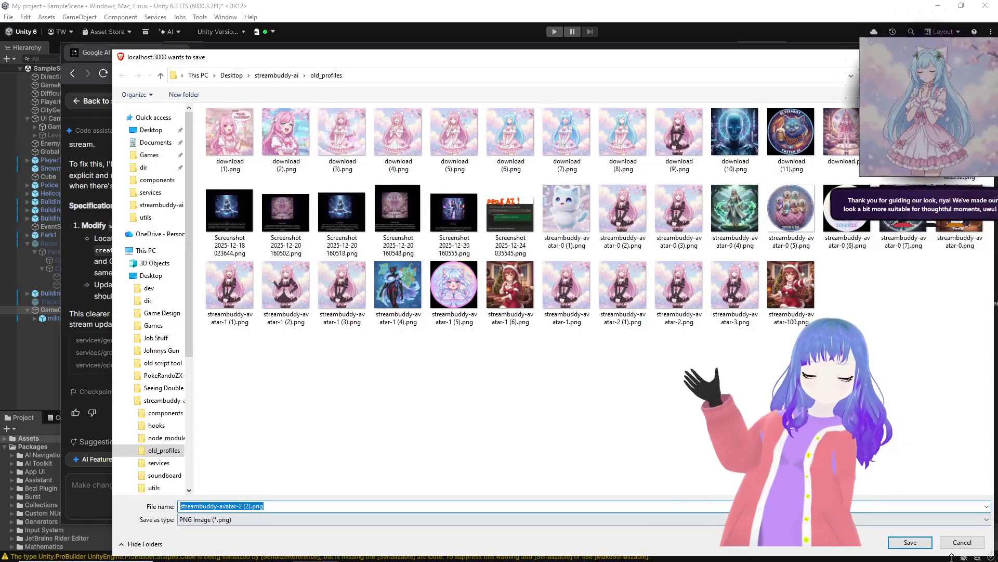
left_click(910, 546)
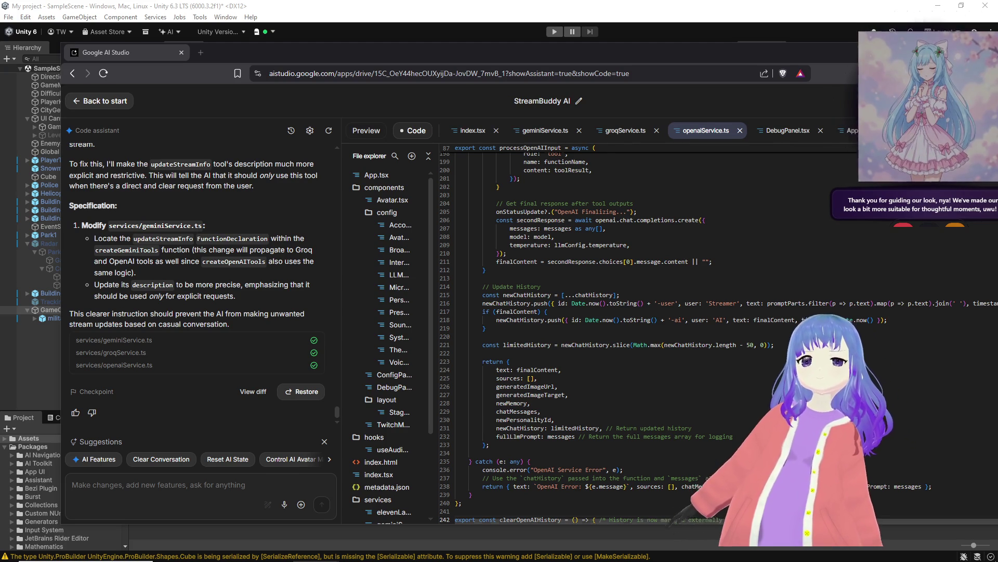
Step: Reread the assistant's plan and start a reply saying it misunderstood the stream-info issue
mouse_move(593, 557)
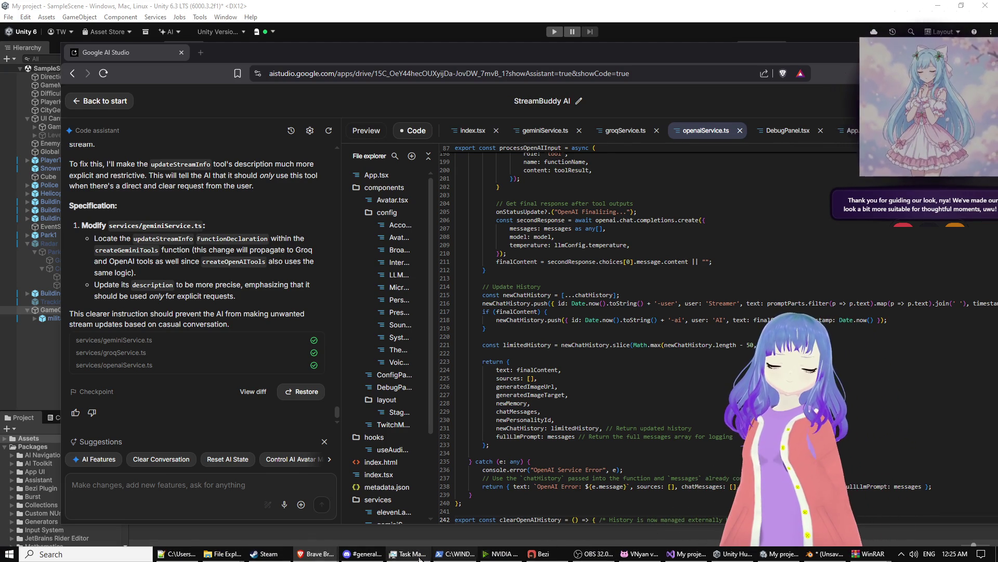
mouse_move(379, 558)
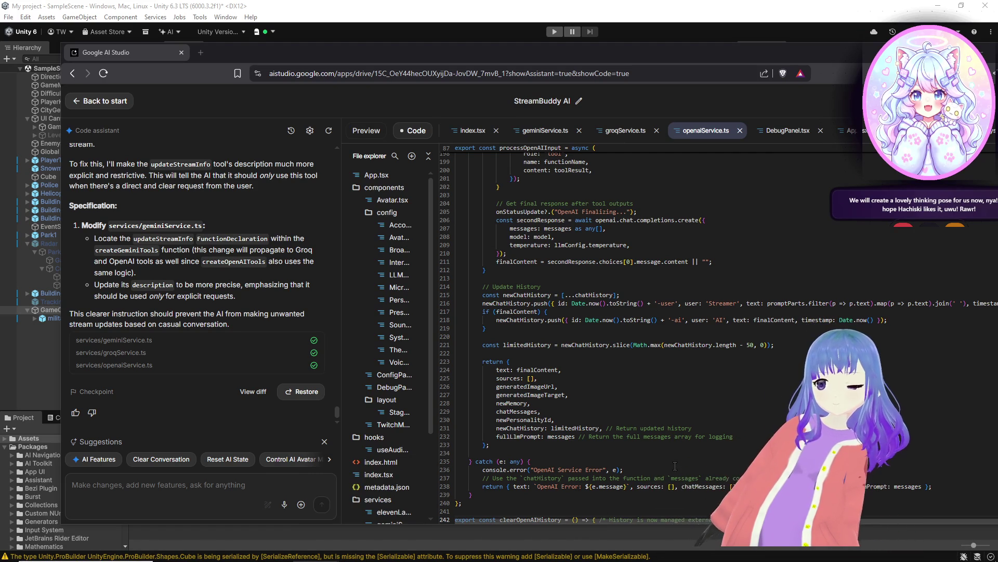
mouse_move(304, 559)
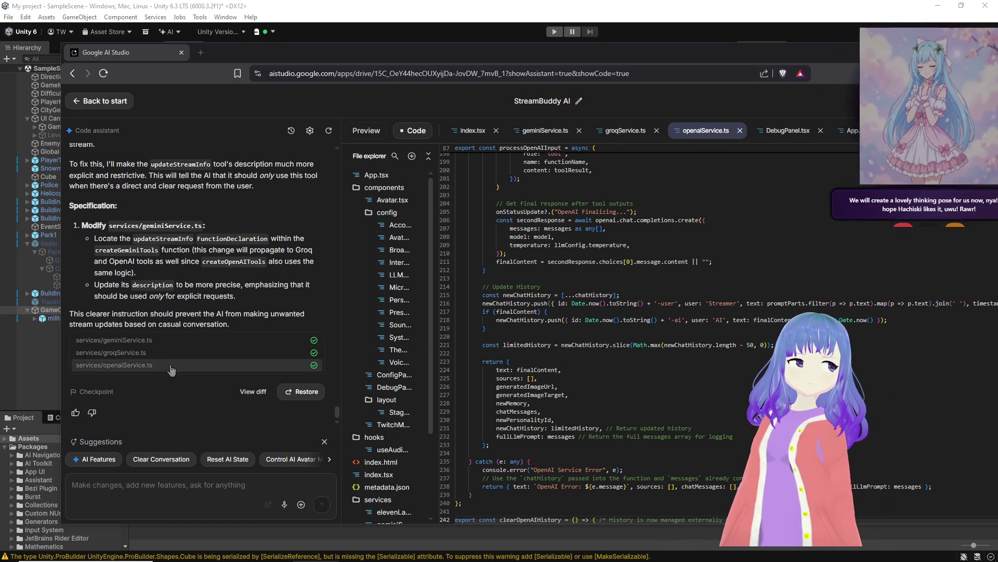
scroll(174, 374, "up", 4)
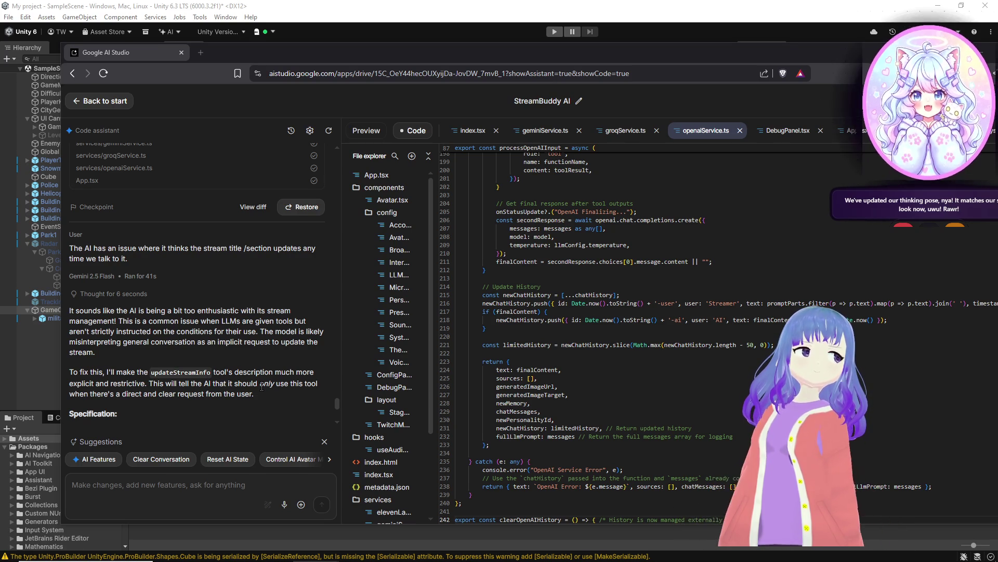
scroll(255, 410, "down", 3)
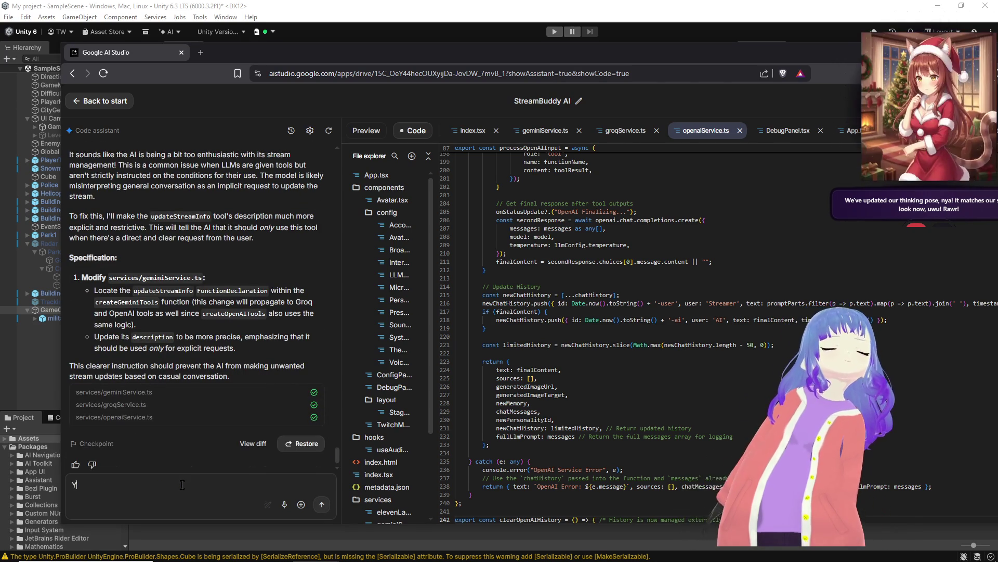
type("You misunder")
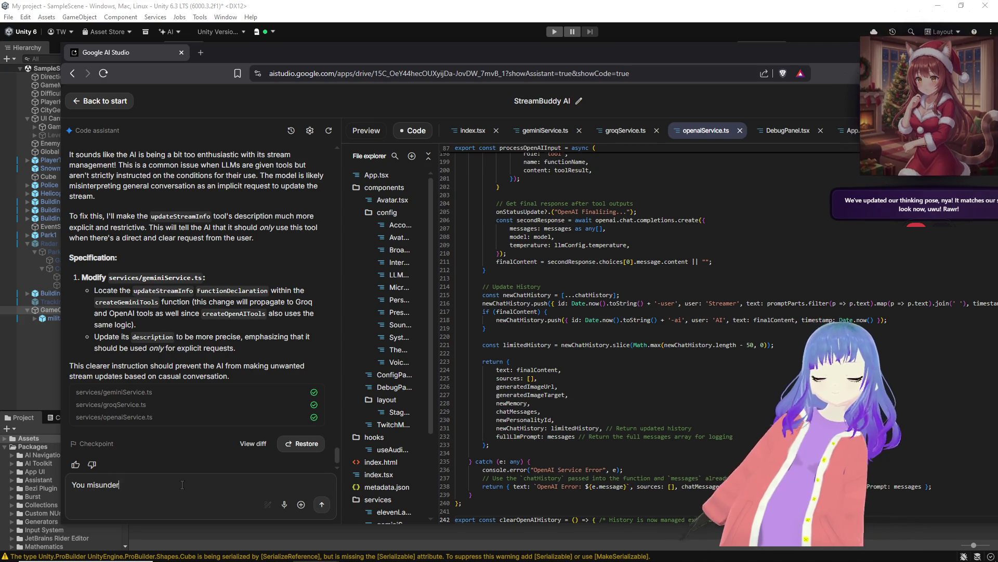
type("stand,")
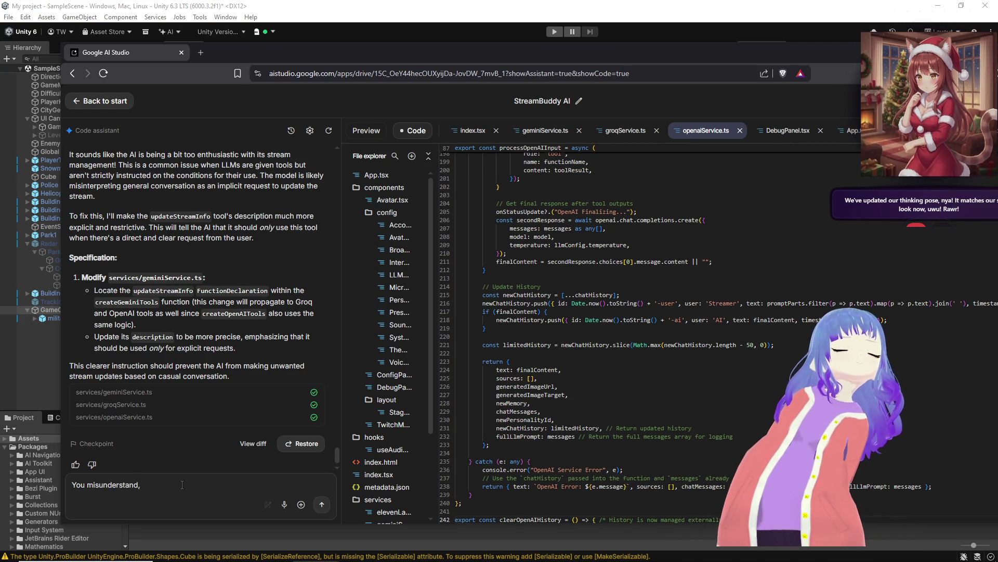
key("BackSpace")
key("BackSpace")
key("BackSpace")
key("BackSpace")
type("ood,")
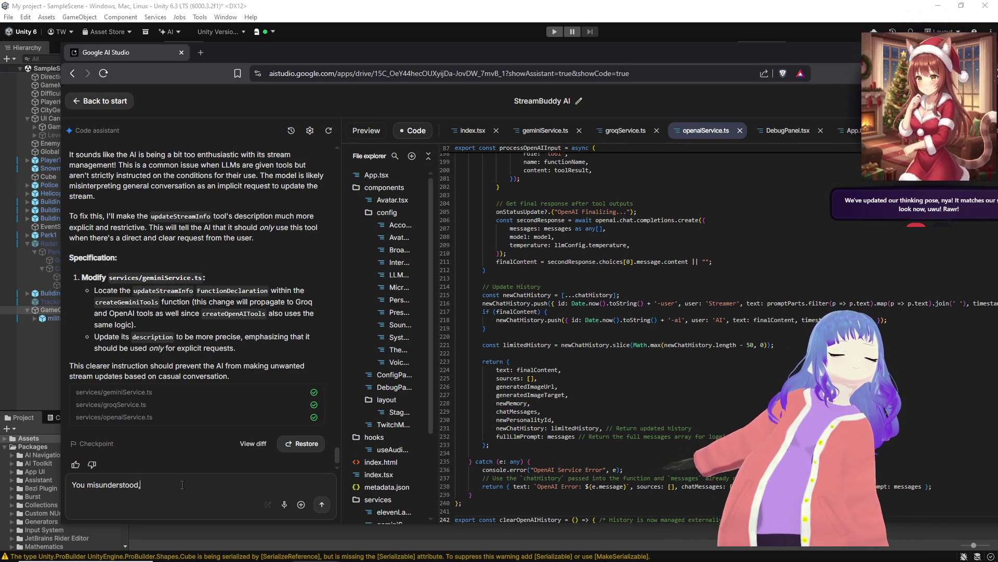
type(" the tools keep telling the AI")
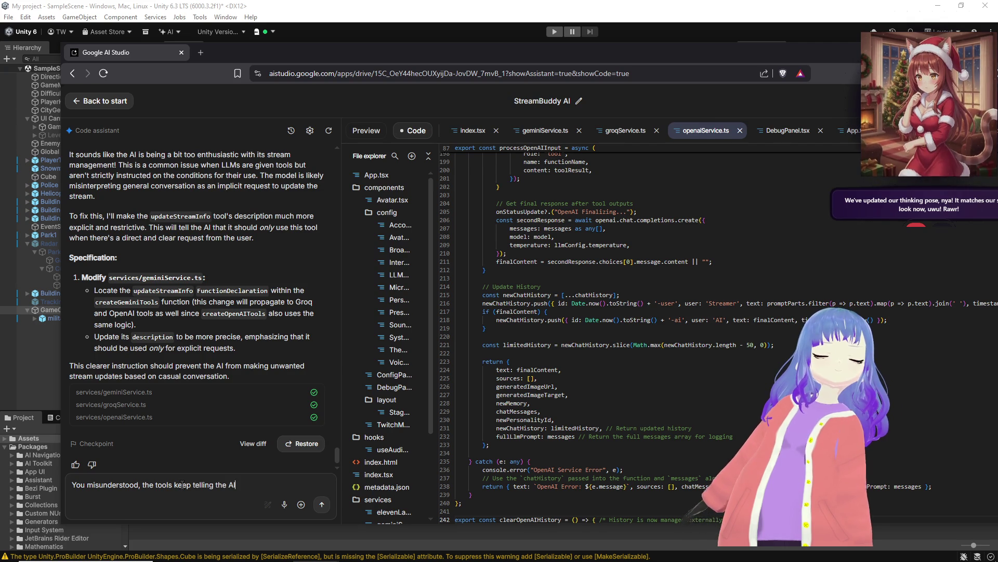
type(" that the stream")
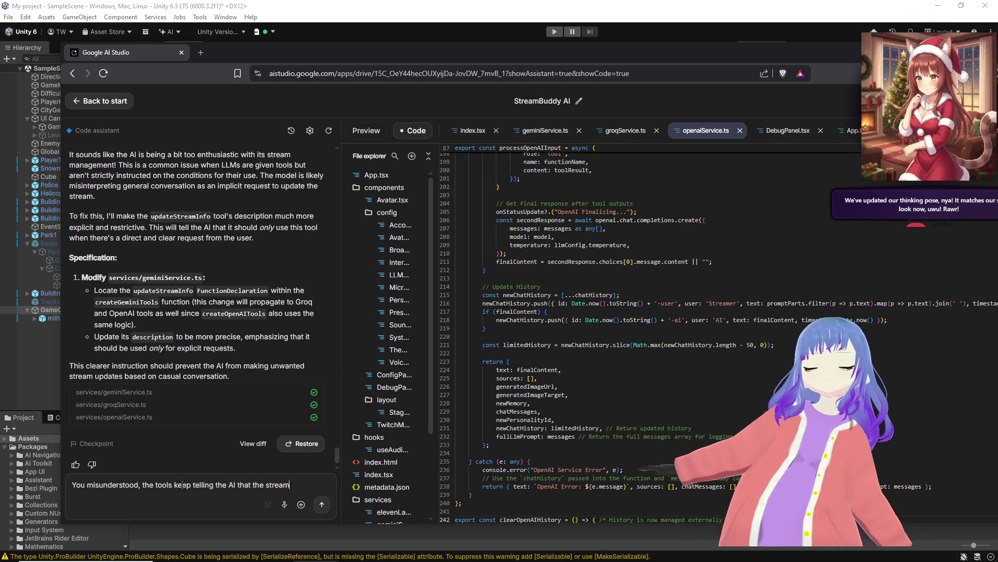
type(" infating when i")
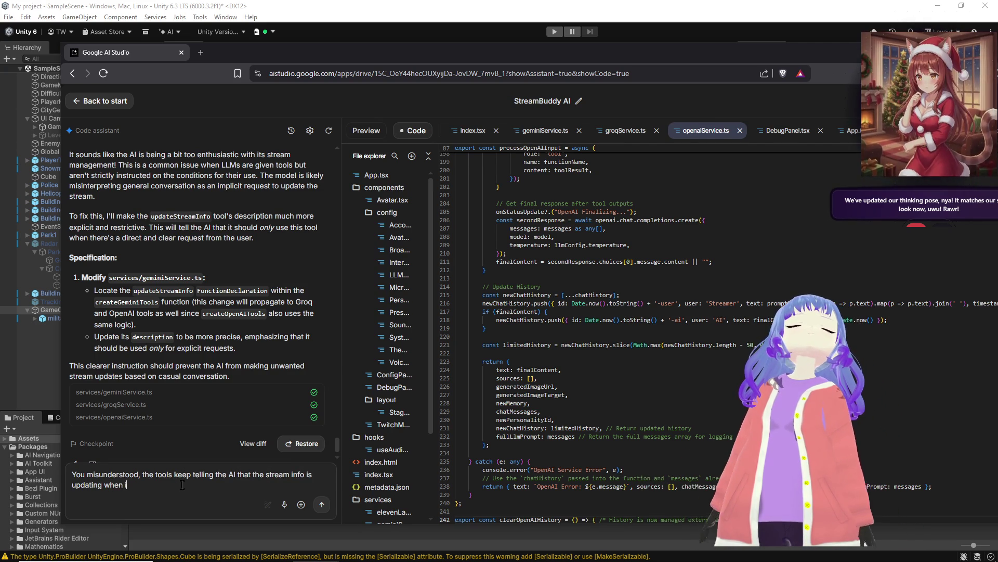
type("t.")
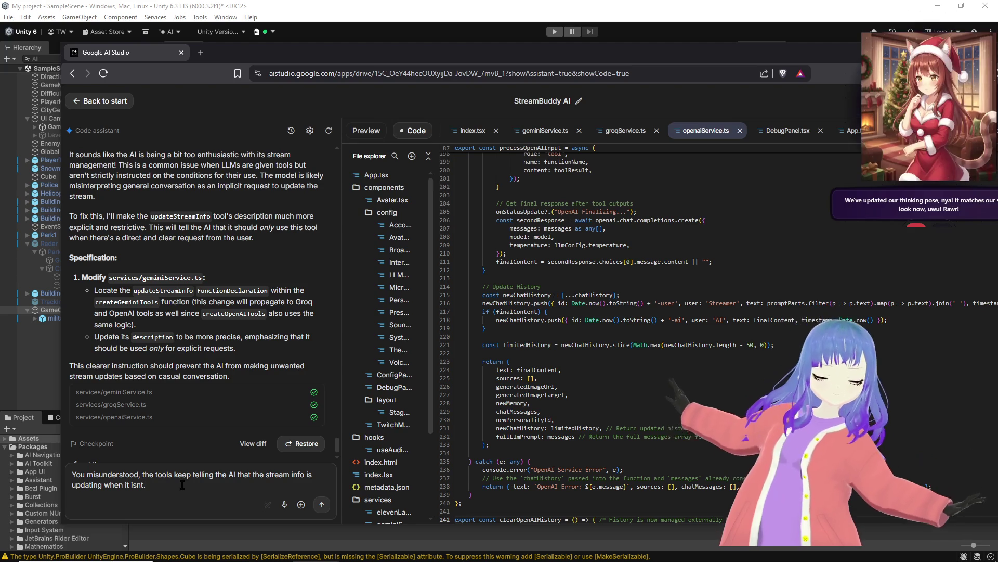
Step: Send the correction that the tools keep reporting stream info updates that aren't happening
left_click(322, 503)
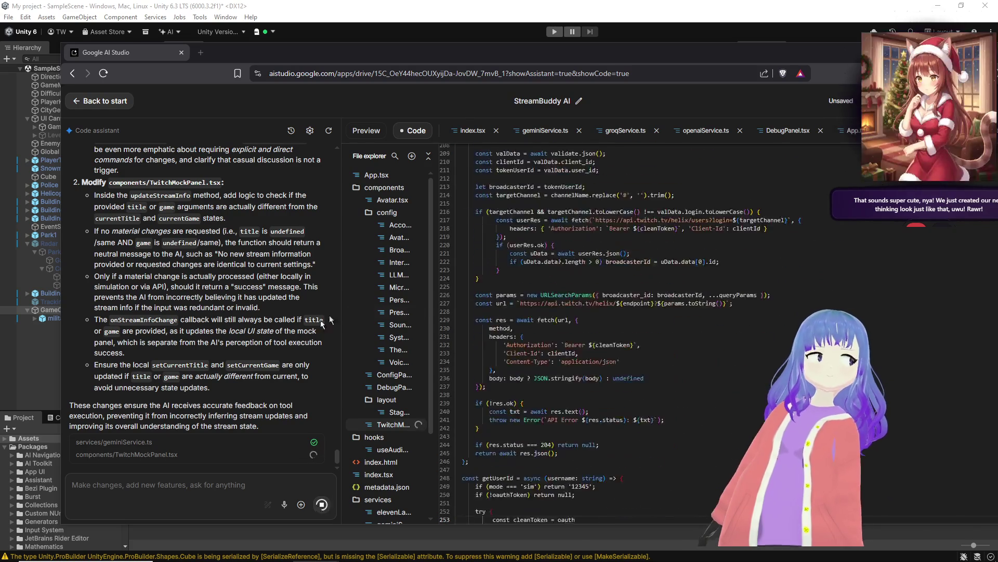
Step: Let the assistant rewrite TwitchMockPanel.tsx so updateStreamInfo only sets genuinely changed titles
mouse_move(304, 556)
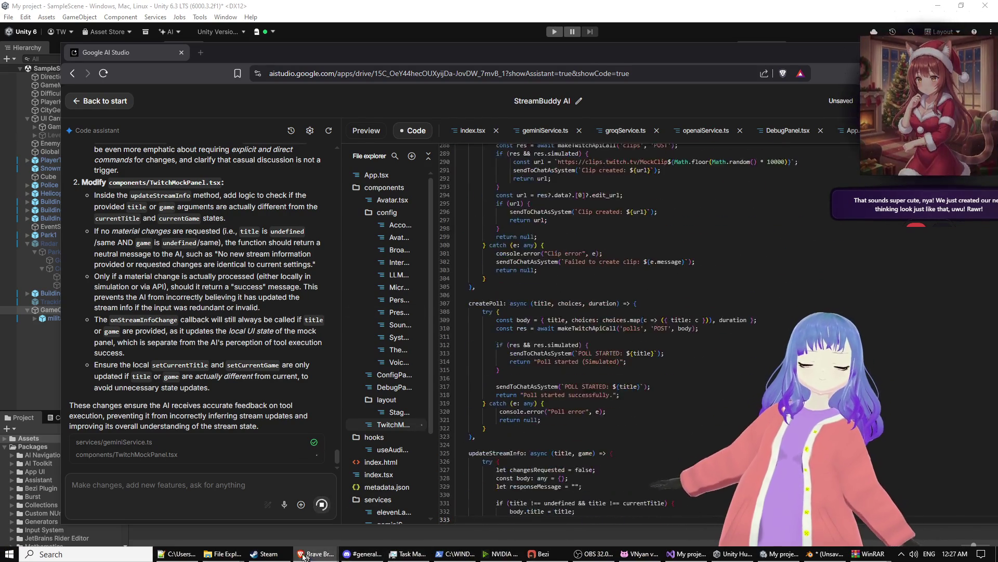
Step: Close the Low Poly Cyberpunk ChatGPT window from Brave's taskbar previews and return to AI Studio
mouse_move(408, 554)
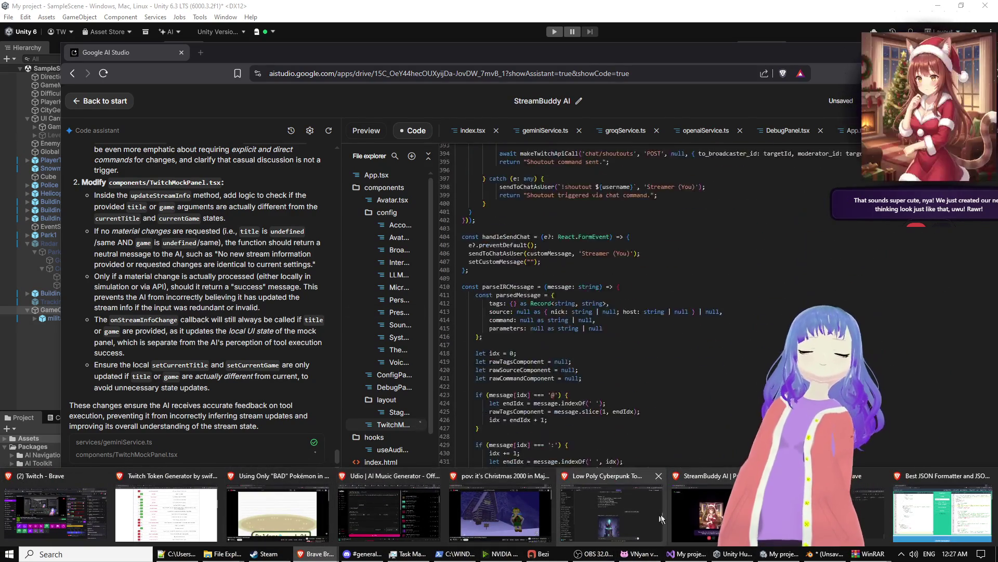
mouse_move(572, 534)
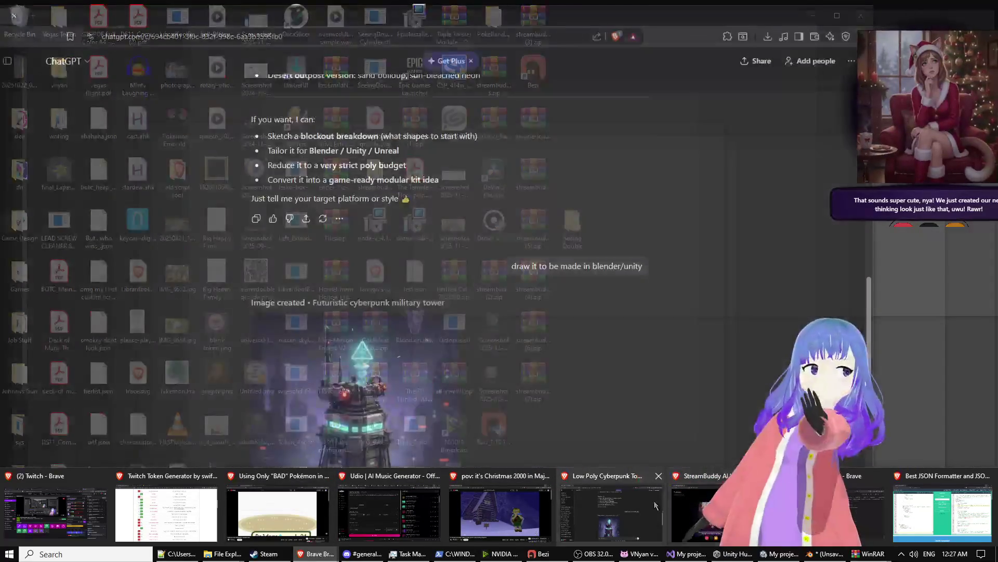
left_click(659, 475)
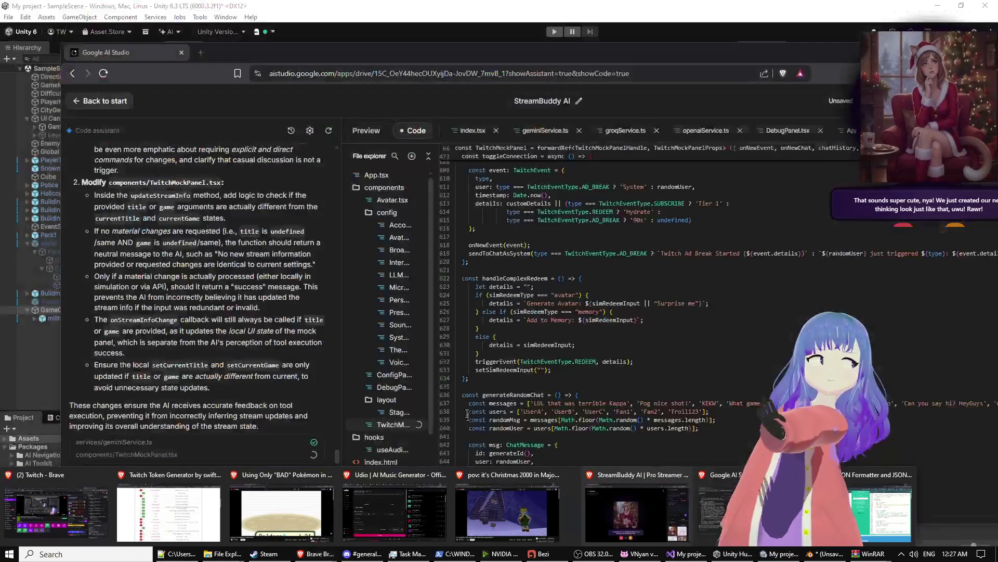
mouse_move(878, 515)
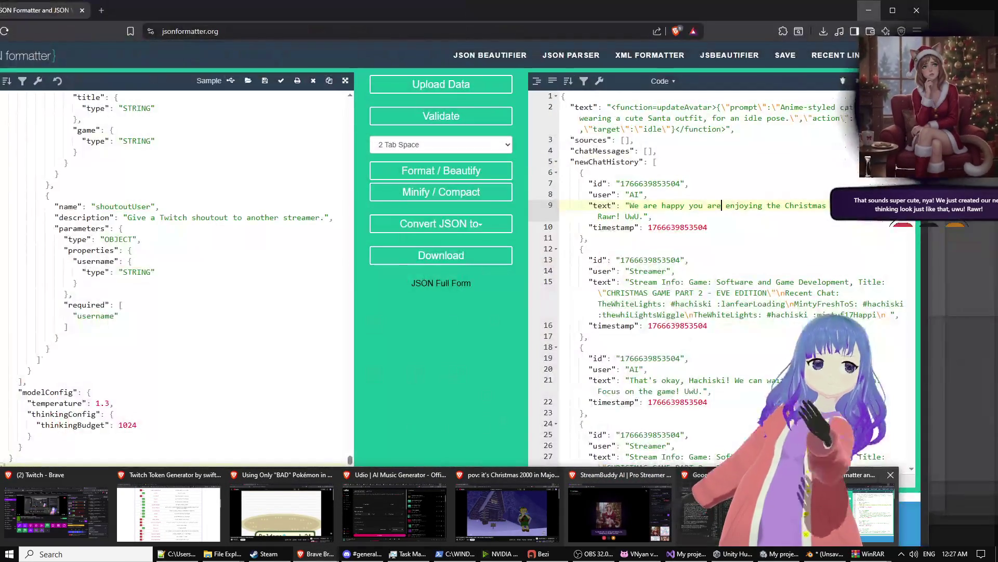
left_click(892, 475)
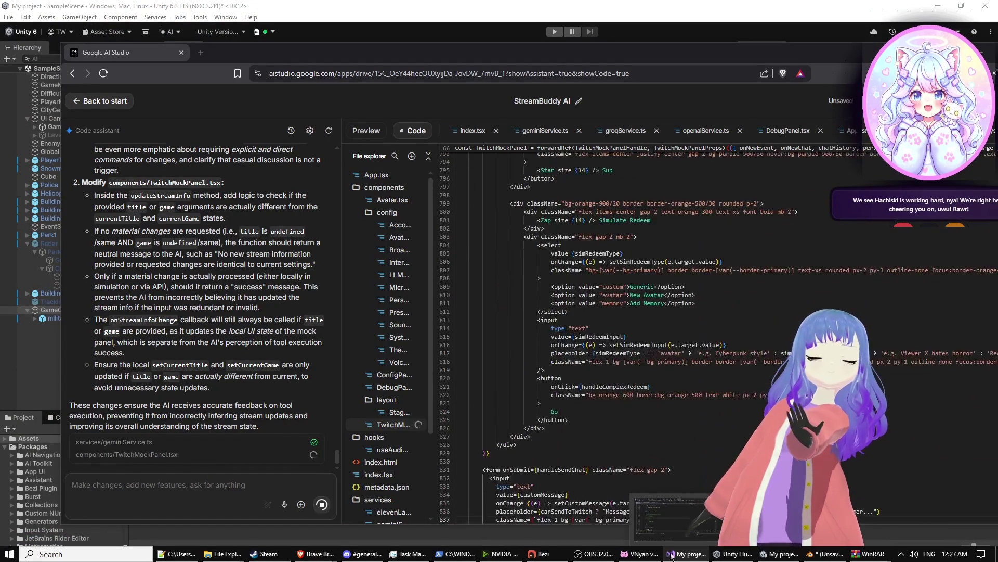
Step: Scroll up and down through the assistant's latest reply about its geminiService.ts changes
mouse_move(597, 554)
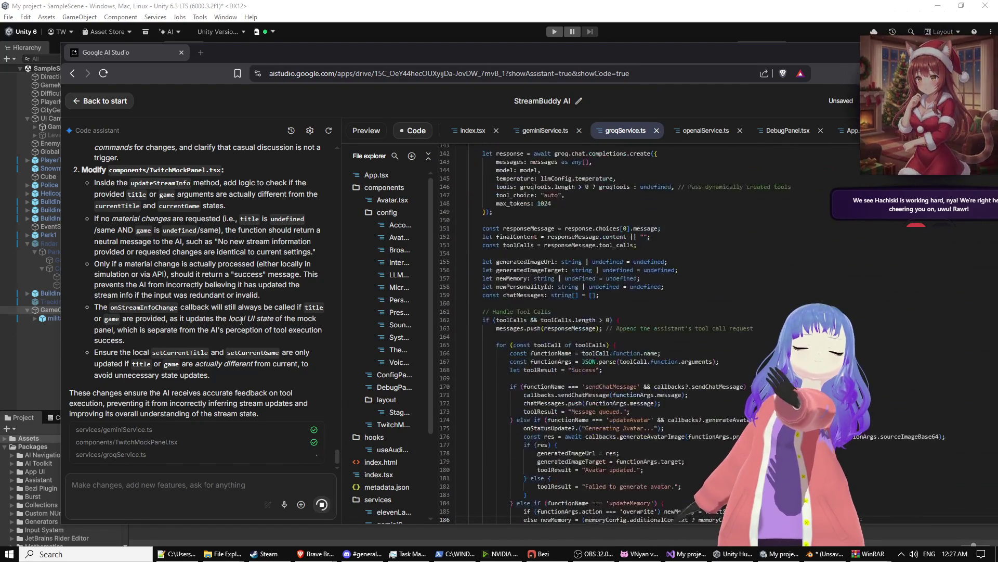
scroll(241, 321, "up", 10)
scroll(241, 321, "up", 3)
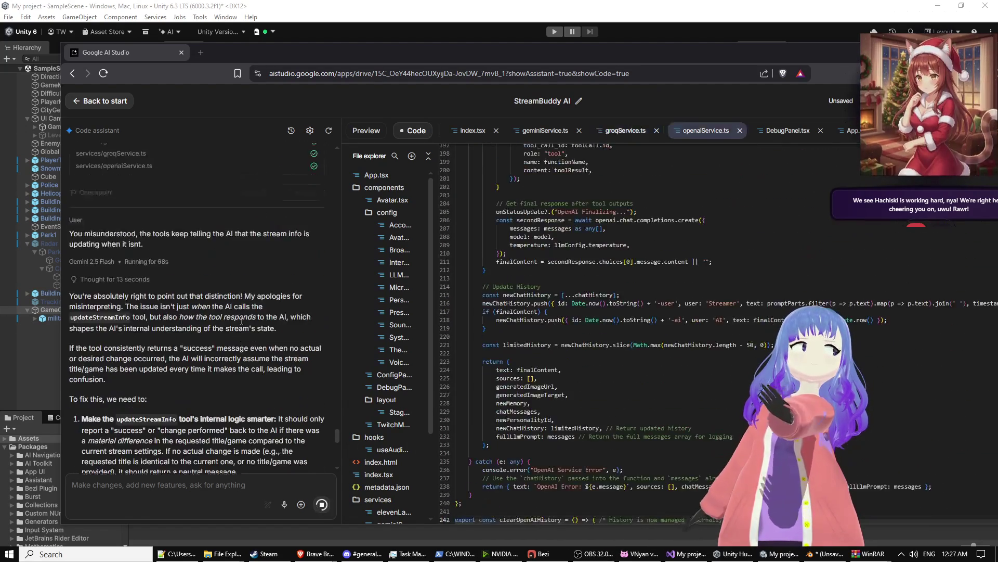
scroll(241, 321, "down", 5)
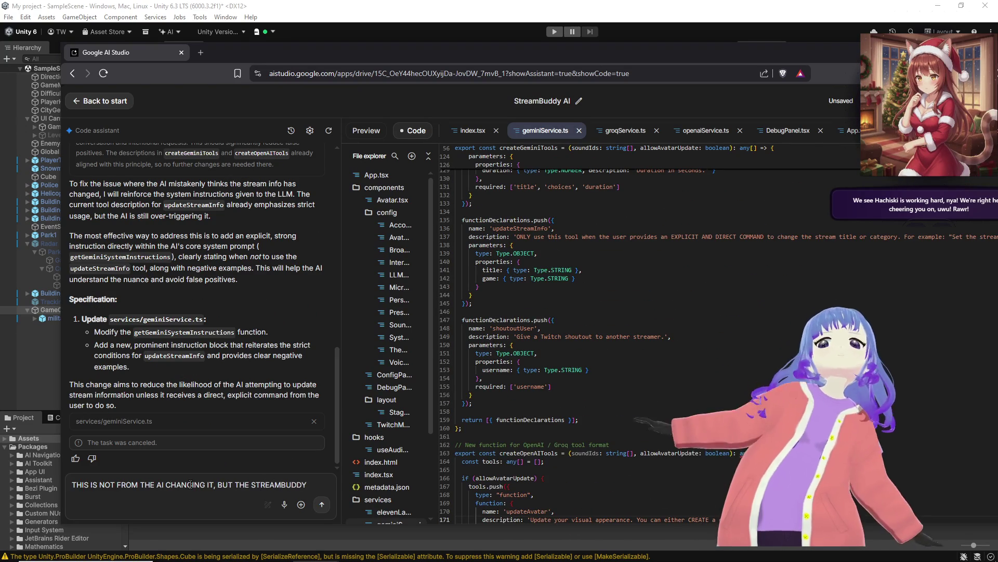
Step: Send a clarification that StreamBuddy's tools report unchanged stream info as changed, not the AI
type("TOOLS")
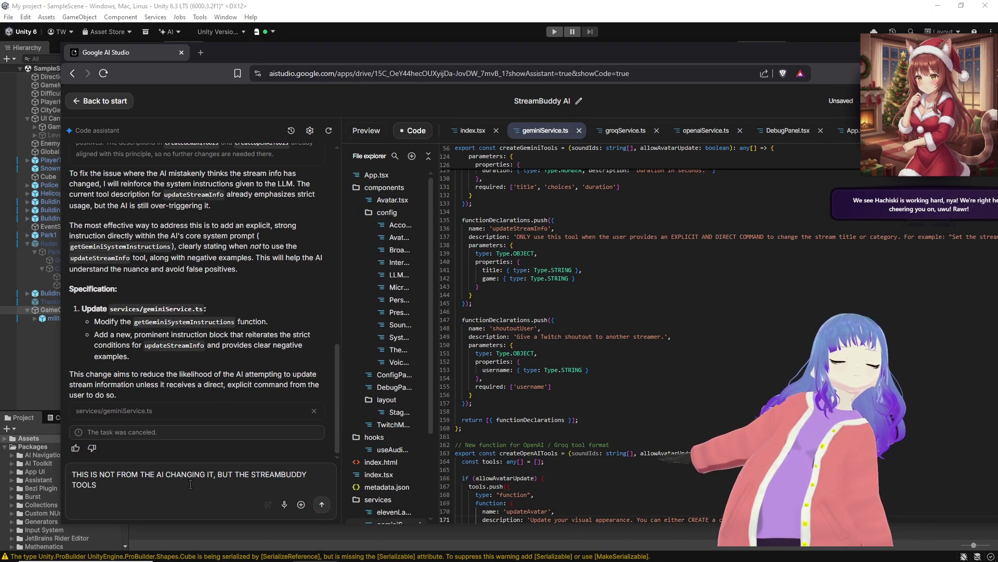
type(" SAYING THAT THE T")
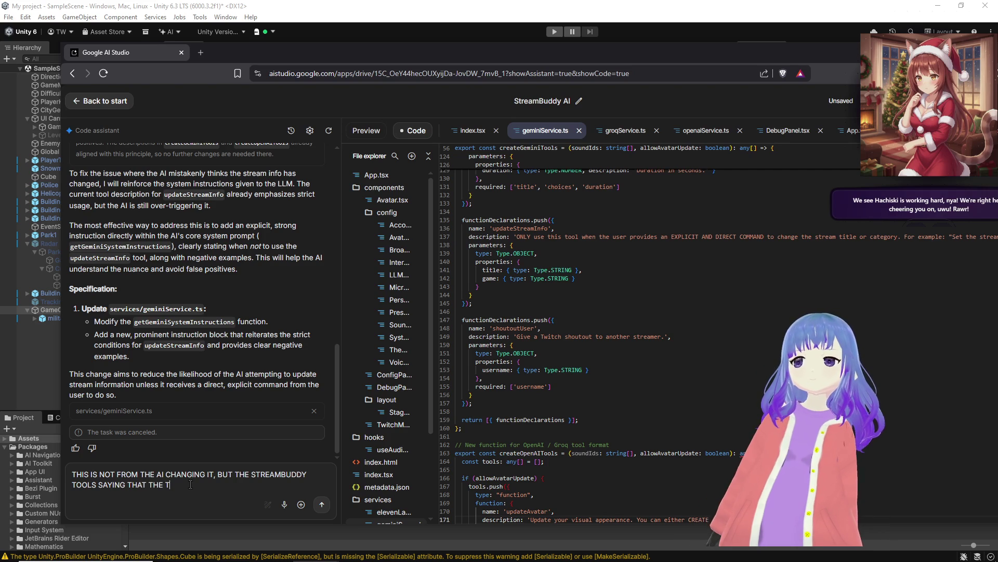
key("BackSpace")
type("STREAM INFO HAS")
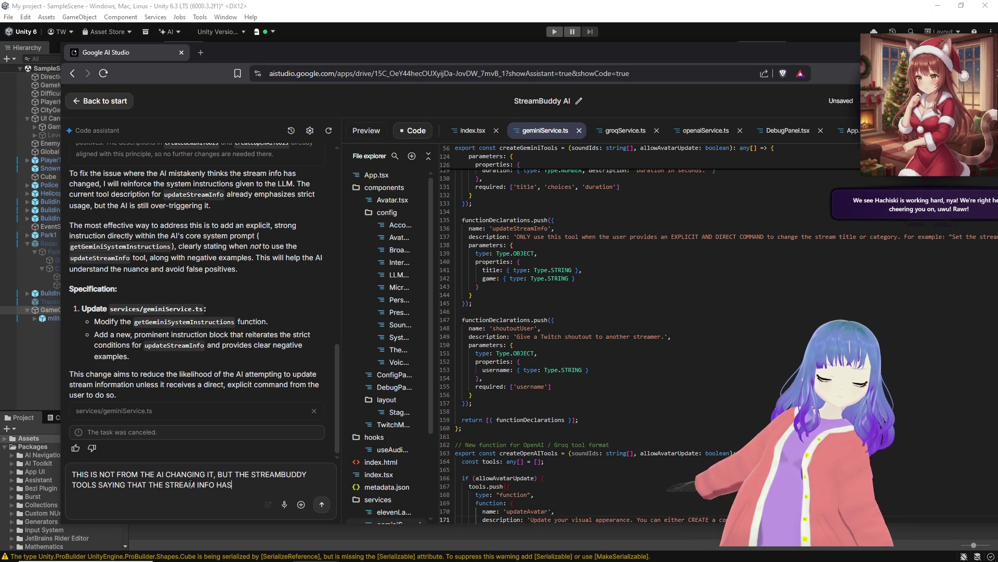
key("BackSpace")
key("BackSpace")
type("ANG")
type("WHNE")
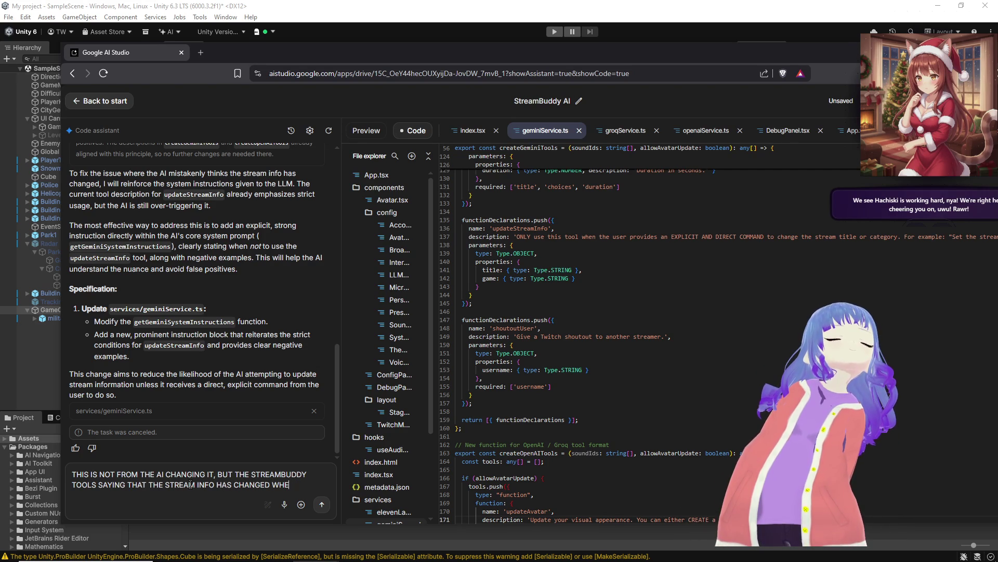
type("E SAME INFO P")
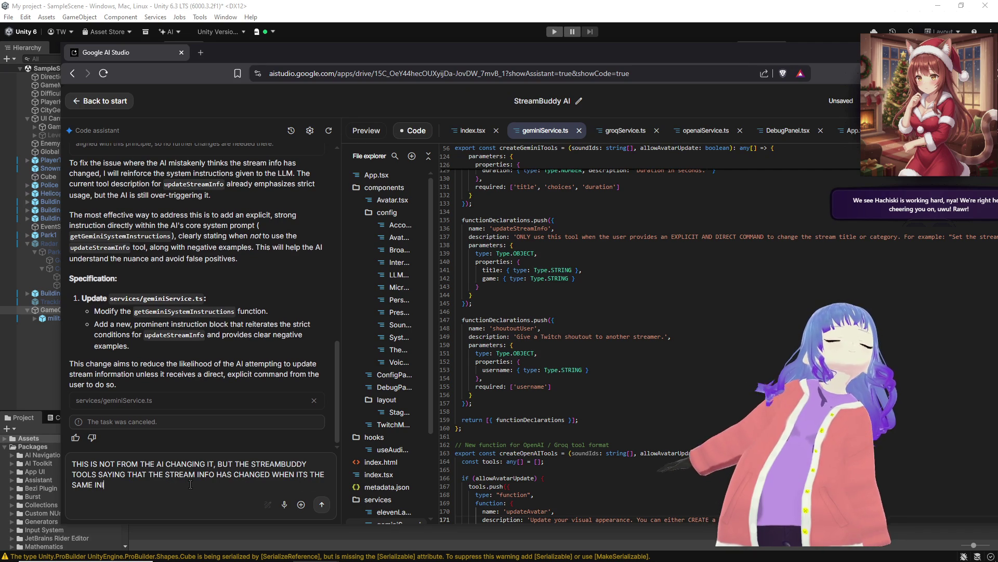
type("ROMTING THE AI")
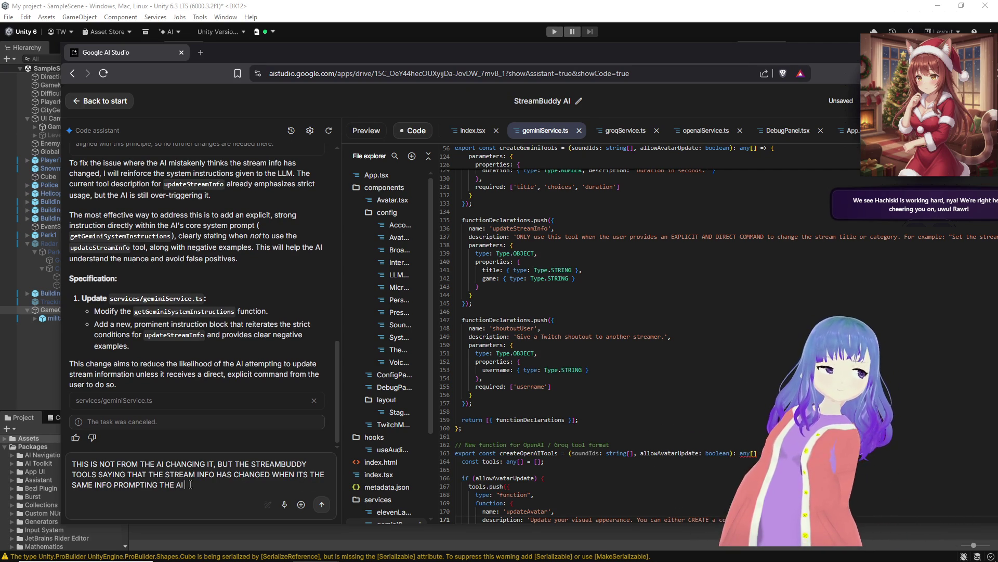
type("ALK ABOUT T")
type("HE STREA")
type("M TITLE W")
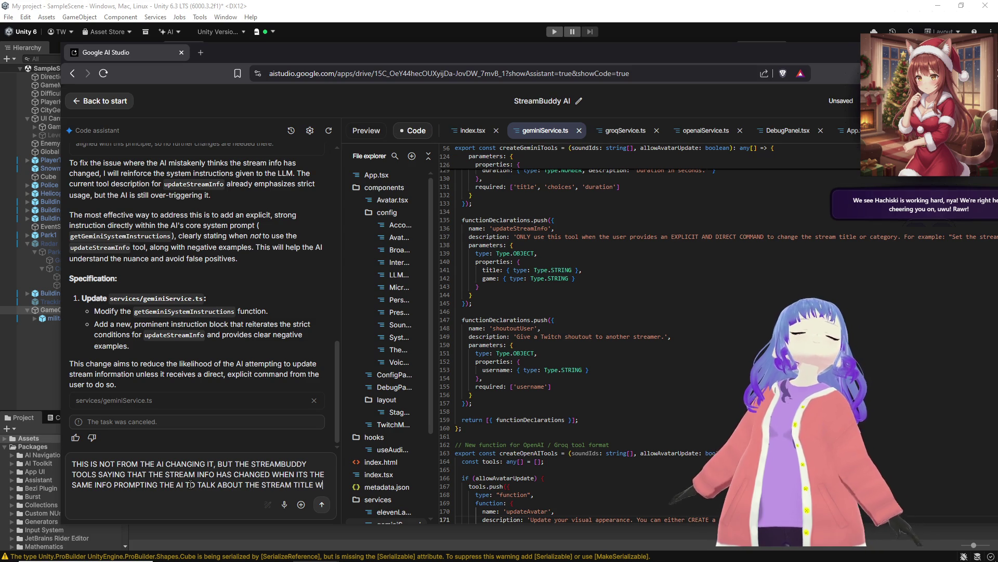
type("HEN THE")
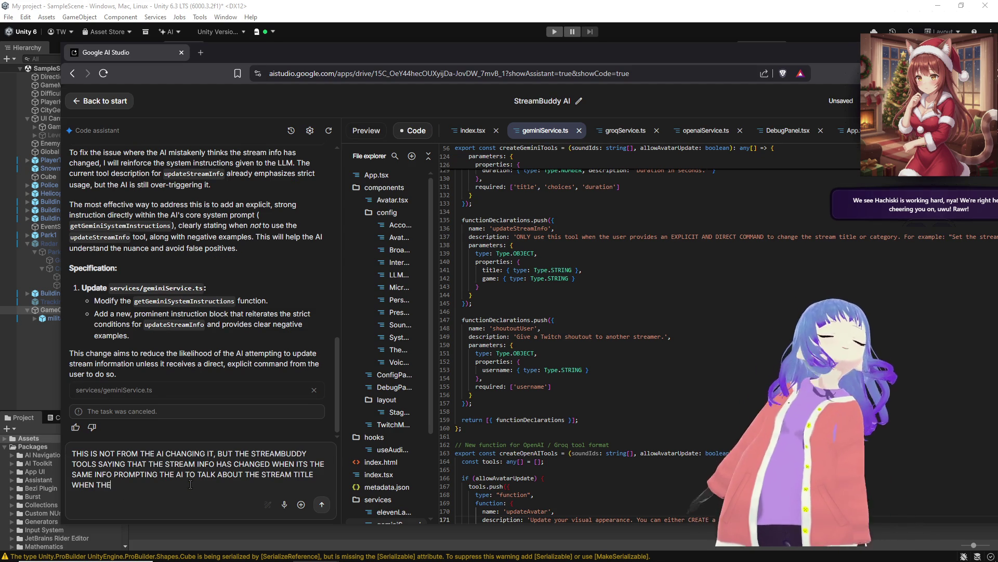
type("RES")
key("BackSpace")
key("BackSpace")
key("BackSpace")
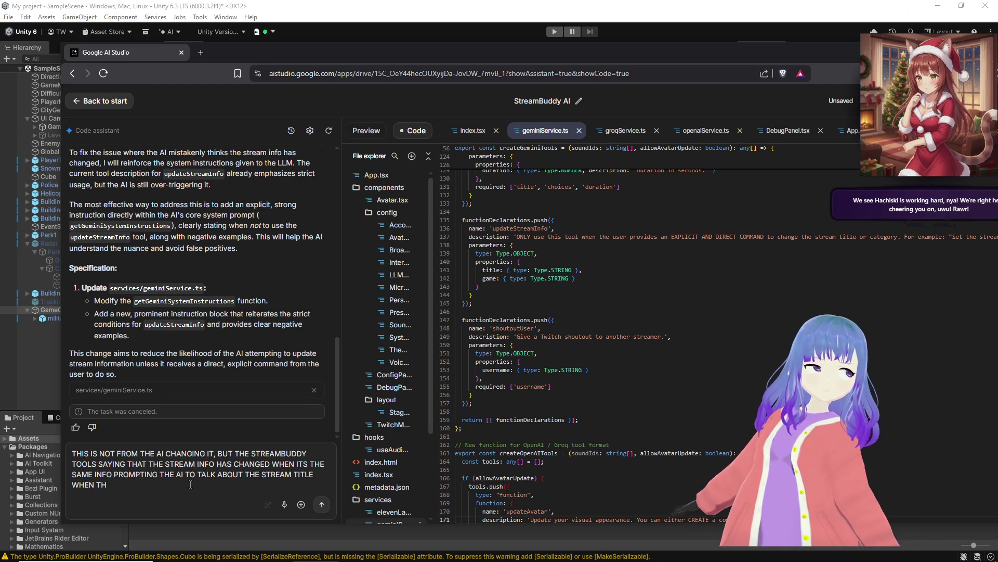
type("IT SHOULDNT")
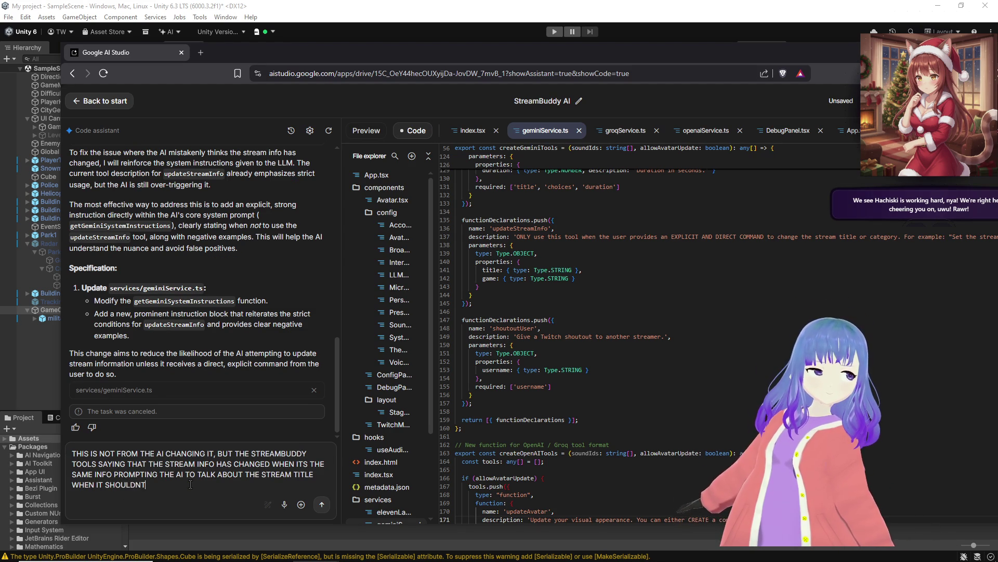
key("Return")
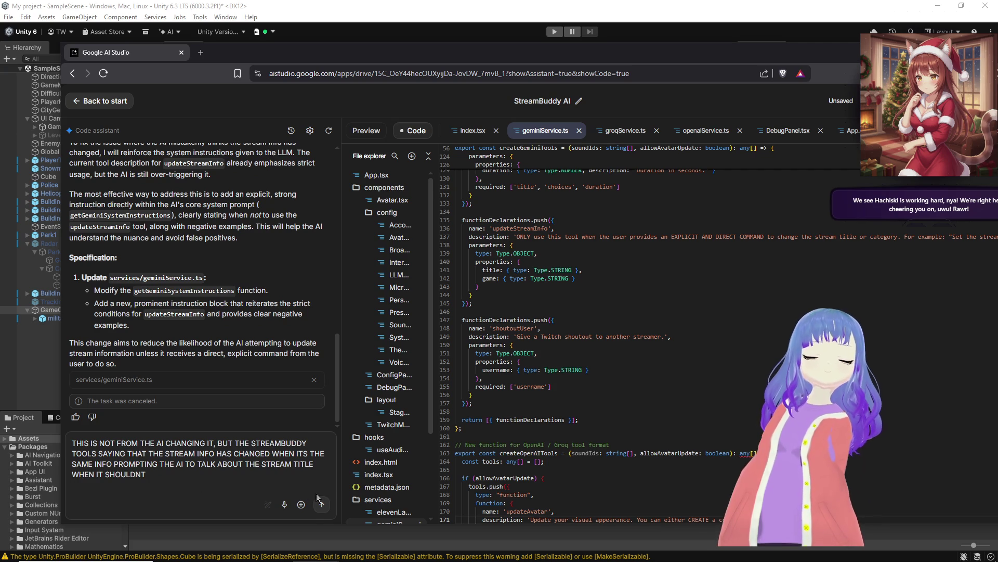
left_click(320, 501)
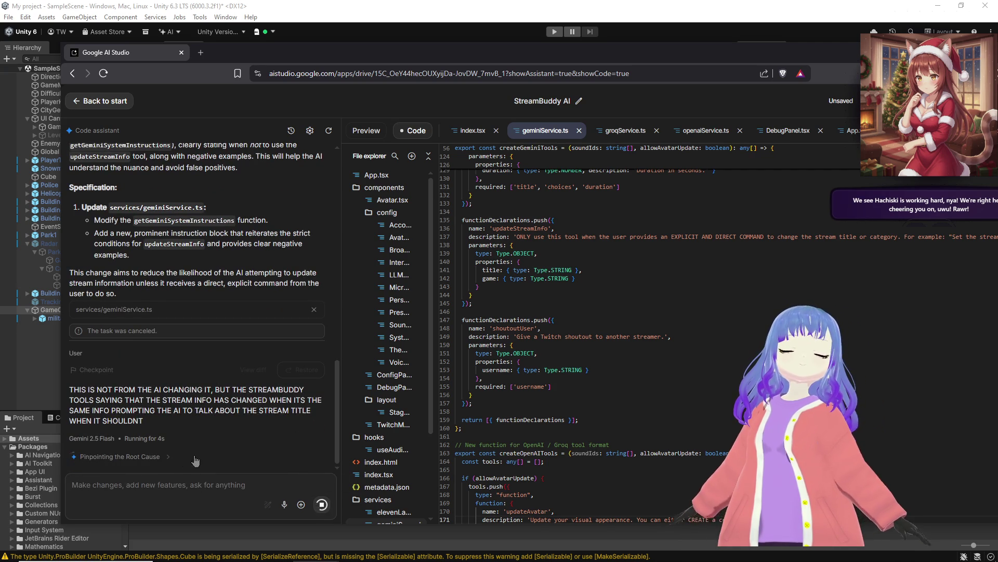
Step: Expand the assistant's reasoning about adding negative examples to curb needless updateStreamInfo calls
left_click(232, 456)
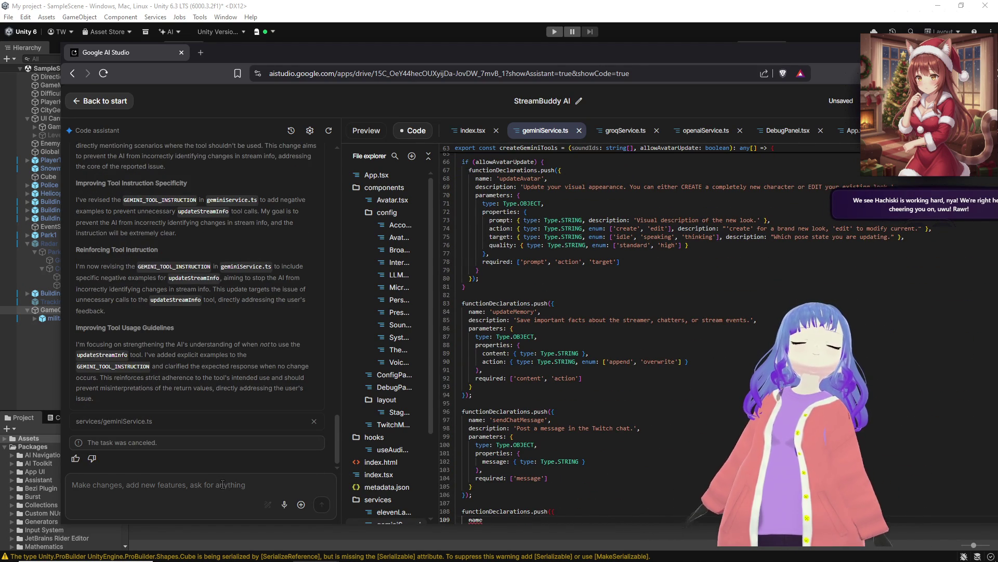
Step: Tell the assistant the problem is the data sent with each message, then stop its response
type("THIS ")
type("OT RELATE")
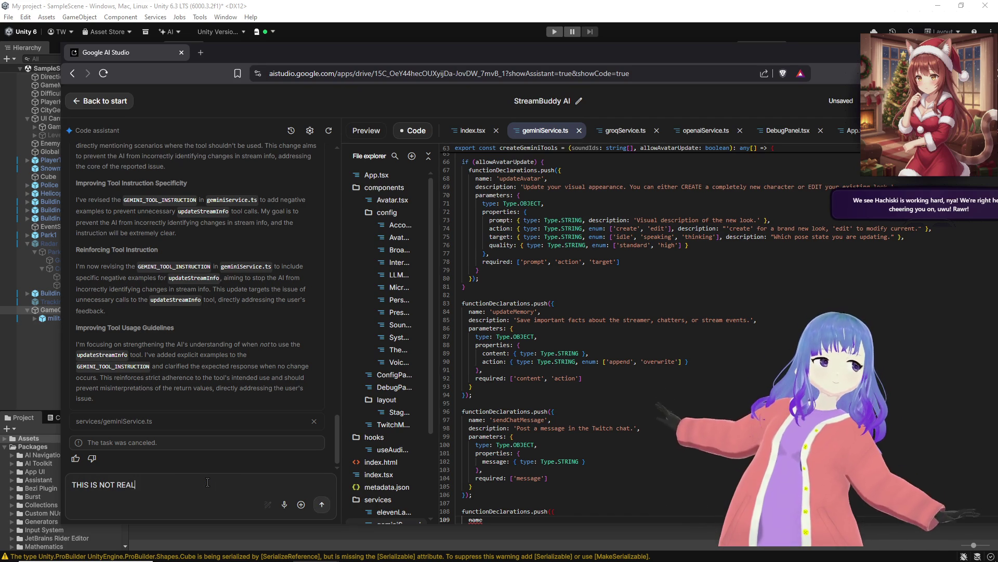
type("D TO THE AIs USAG")
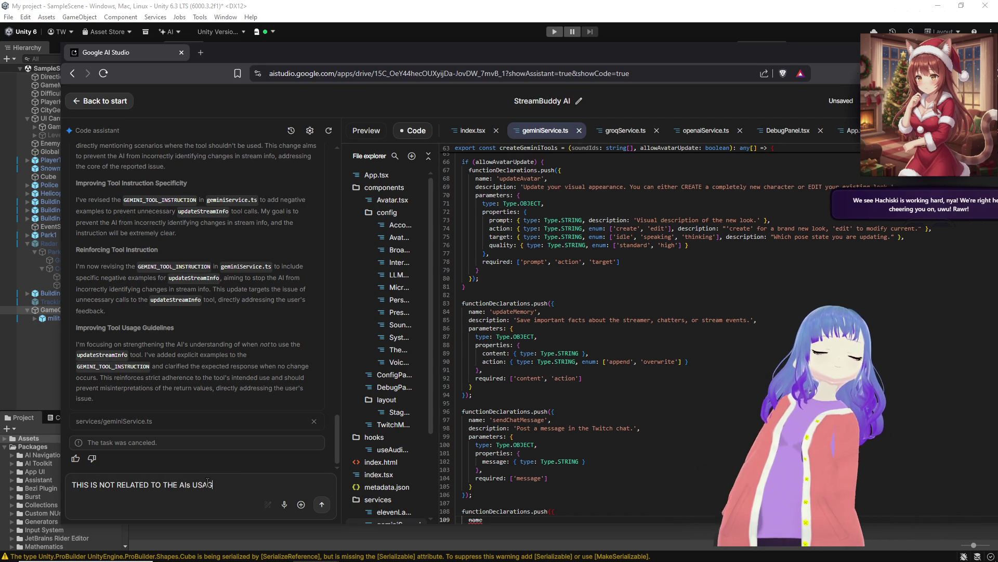
type("T WHAT IS ")
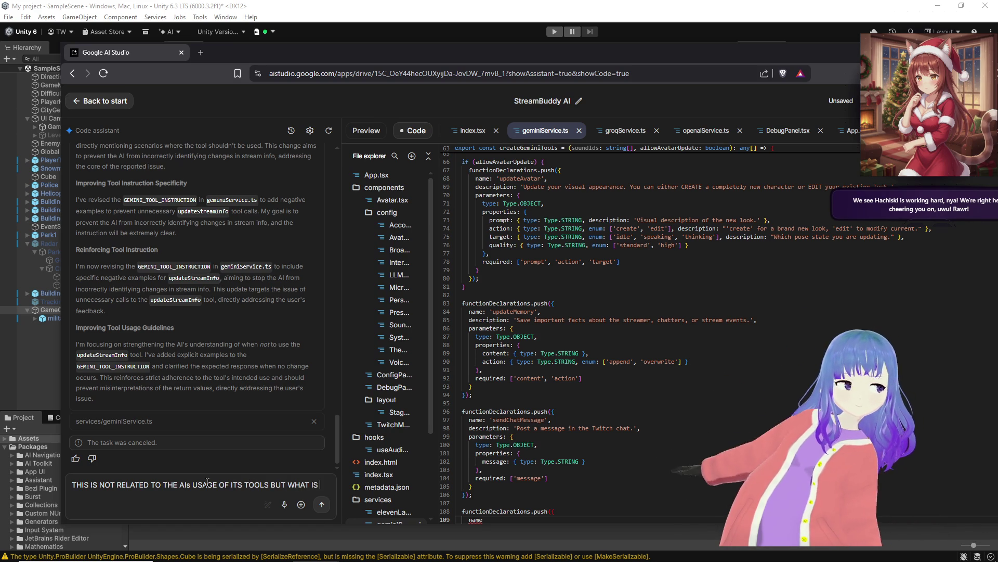
type("BEING SENT WHEN I")
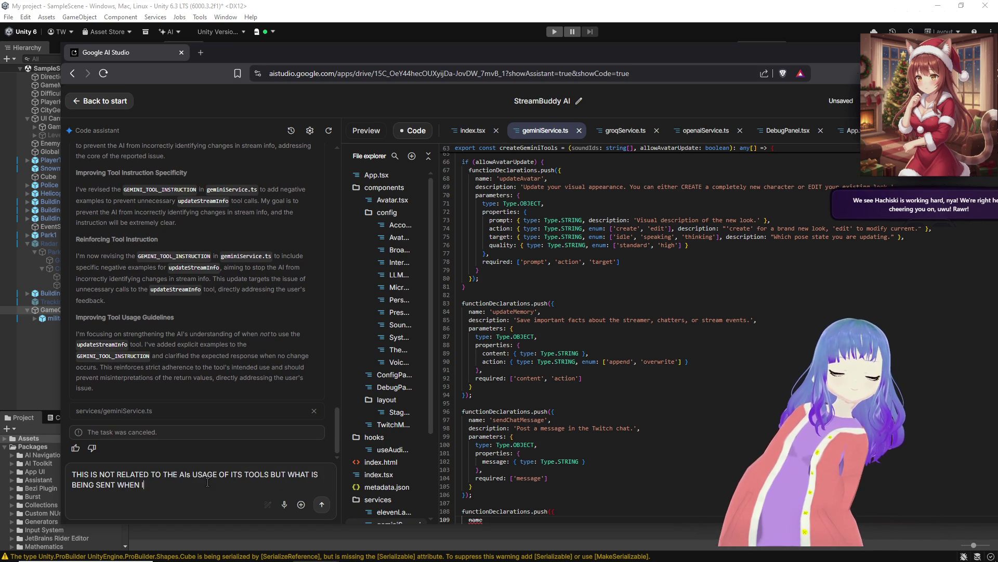
type("K TO THE AI")
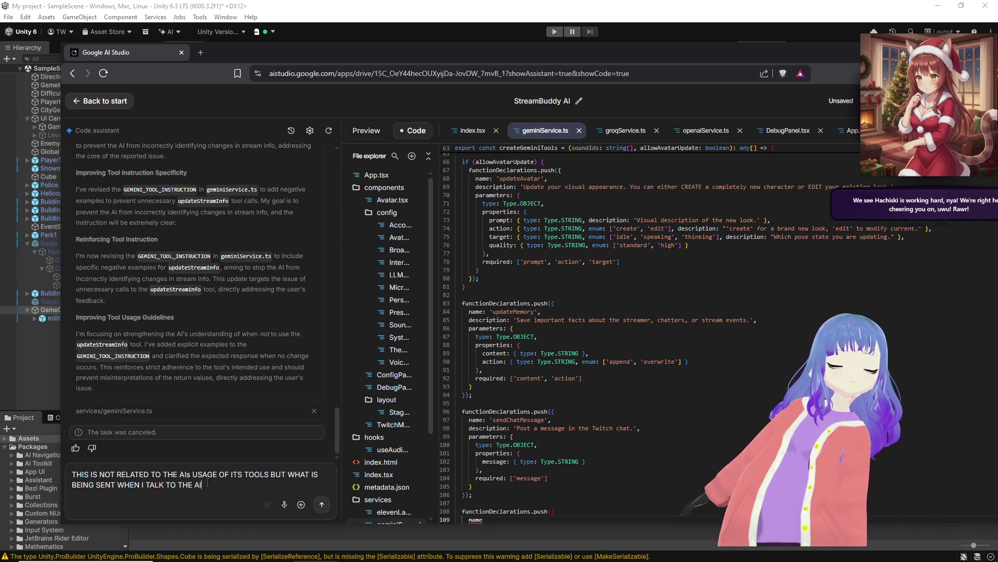
left_click(322, 504)
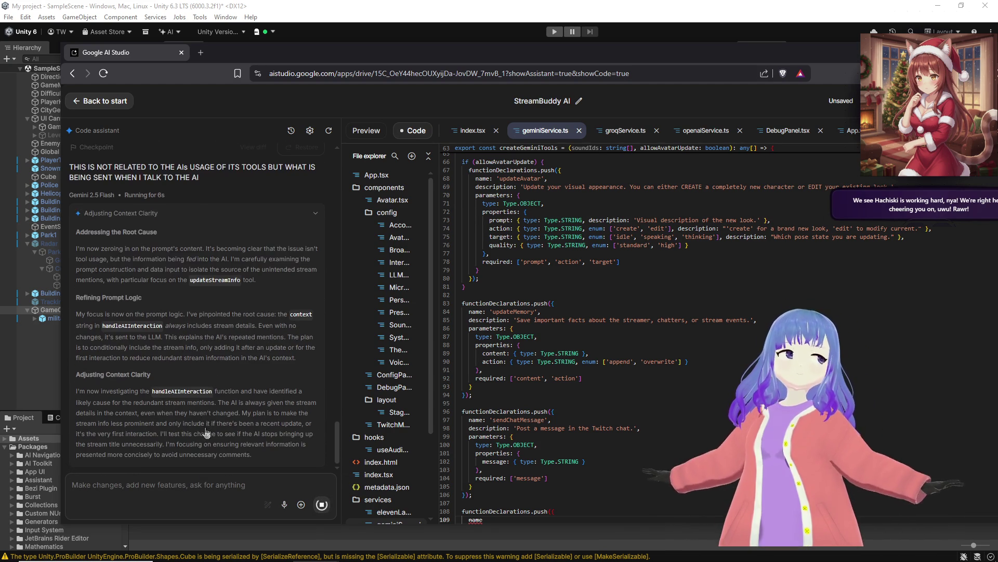
left_click(322, 504)
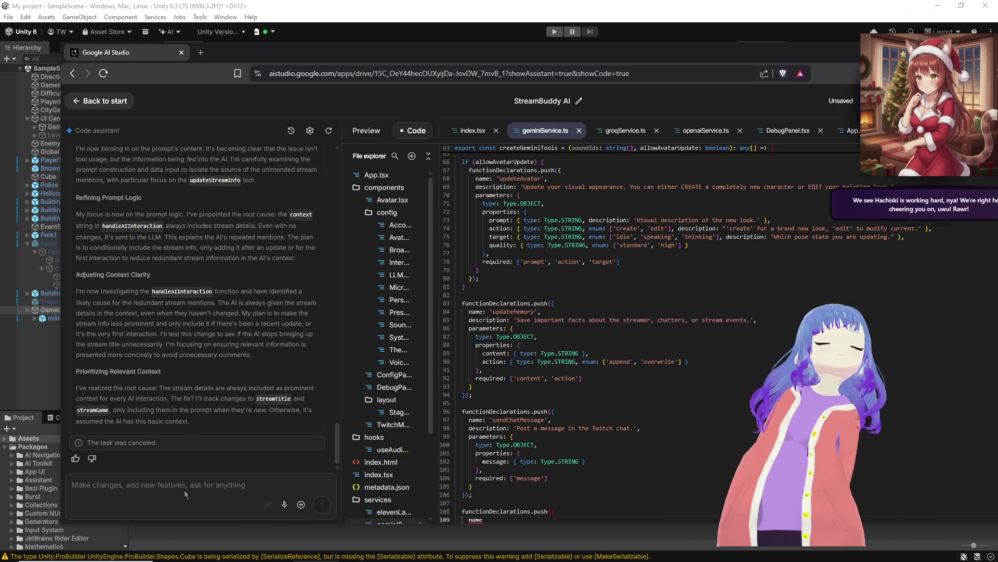
Step: Ask the assistant to report stream title and game only on actual changes, then stop its run
type("YES ONLY T")
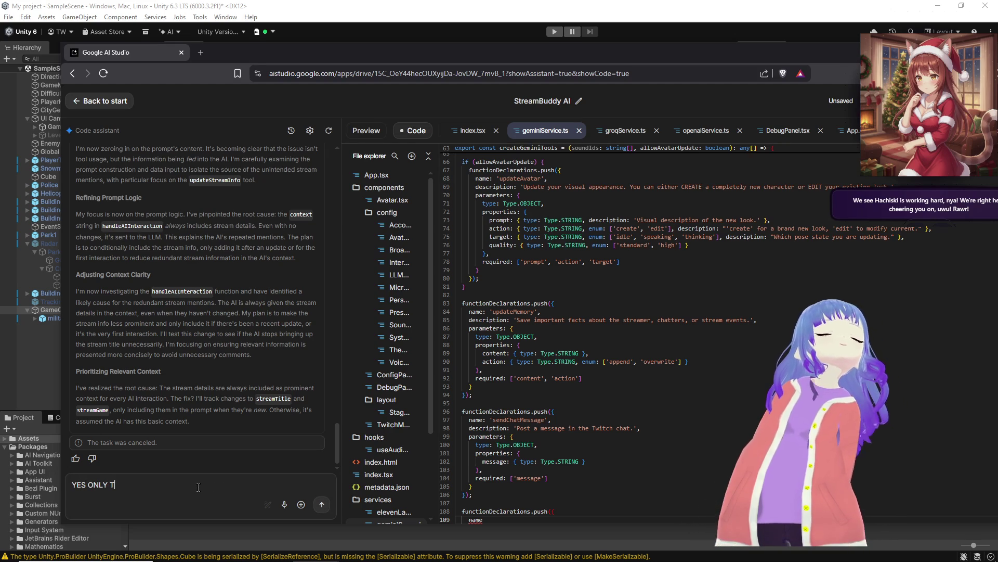
type("ELL THE AI THAT STREAM TITLE ")
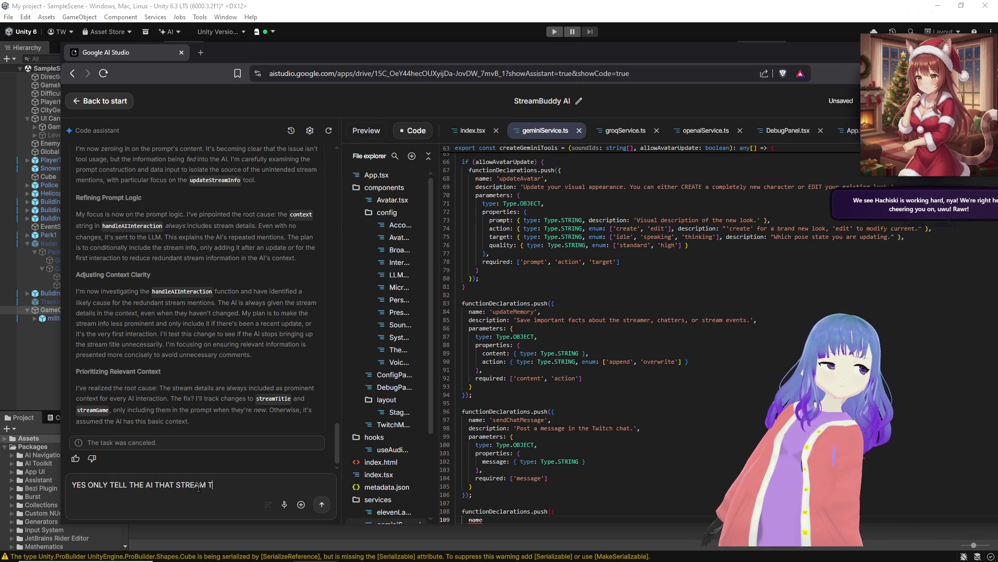
type("AND GAME HAV")
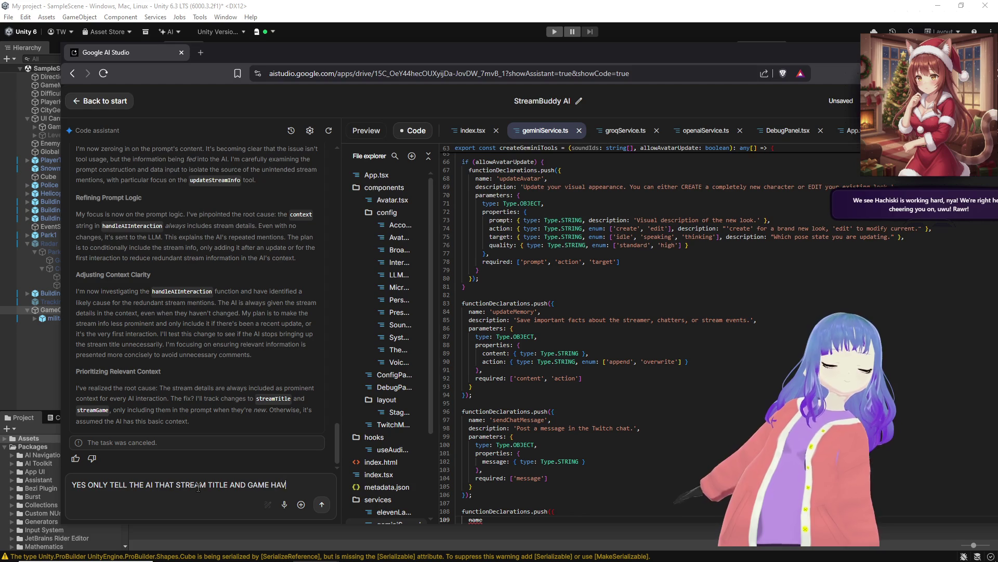
type("E CHANGED WHEN THERES AN ACTUA")
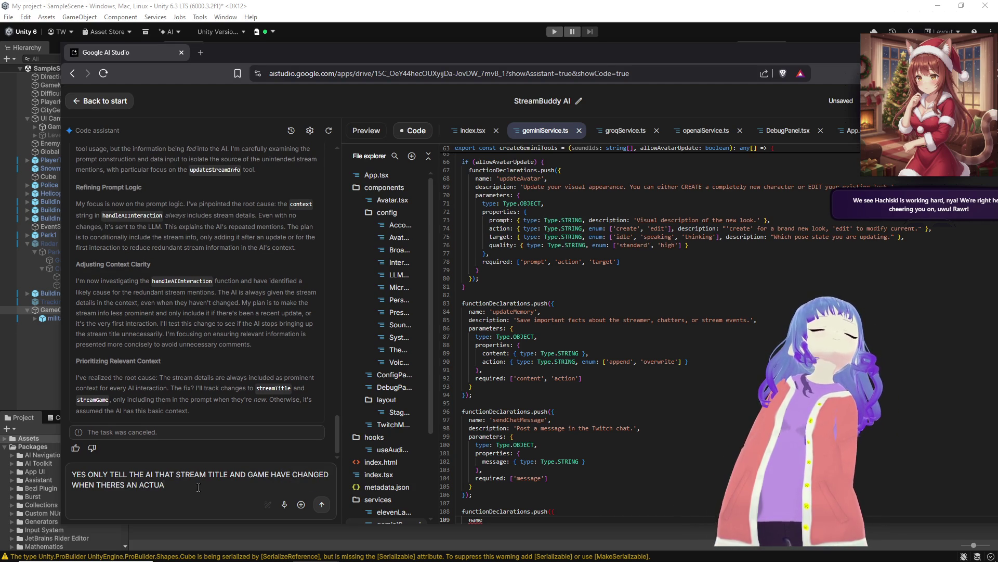
type("L DIFFERENCE I")
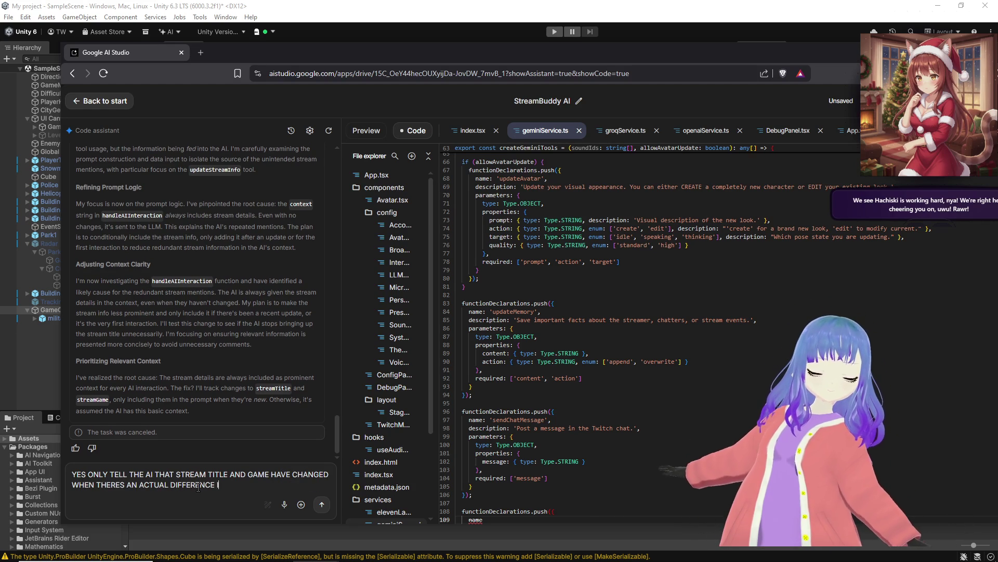
type("N STREAM TITLE AND GAME")
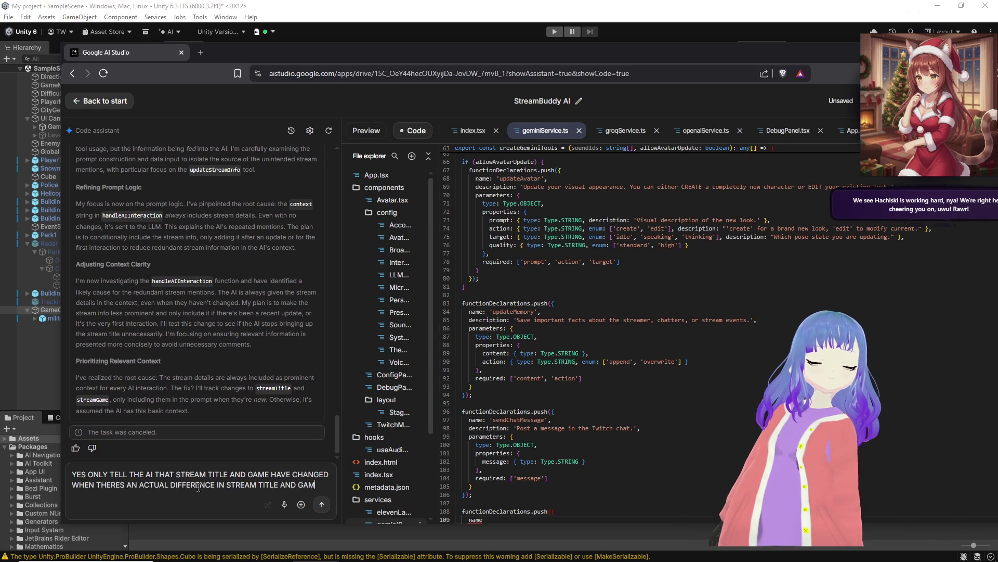
left_click(322, 504)
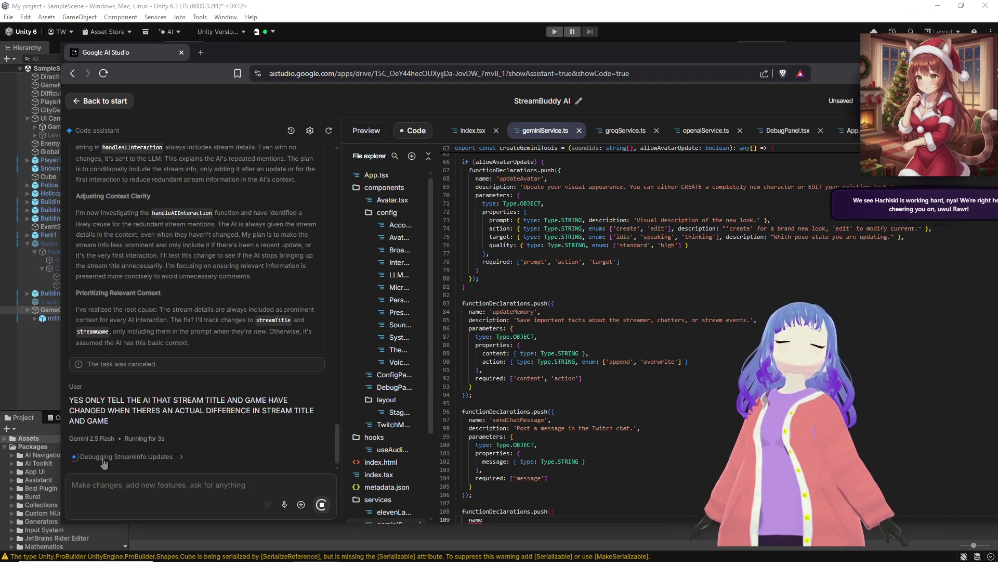
left_click(127, 454)
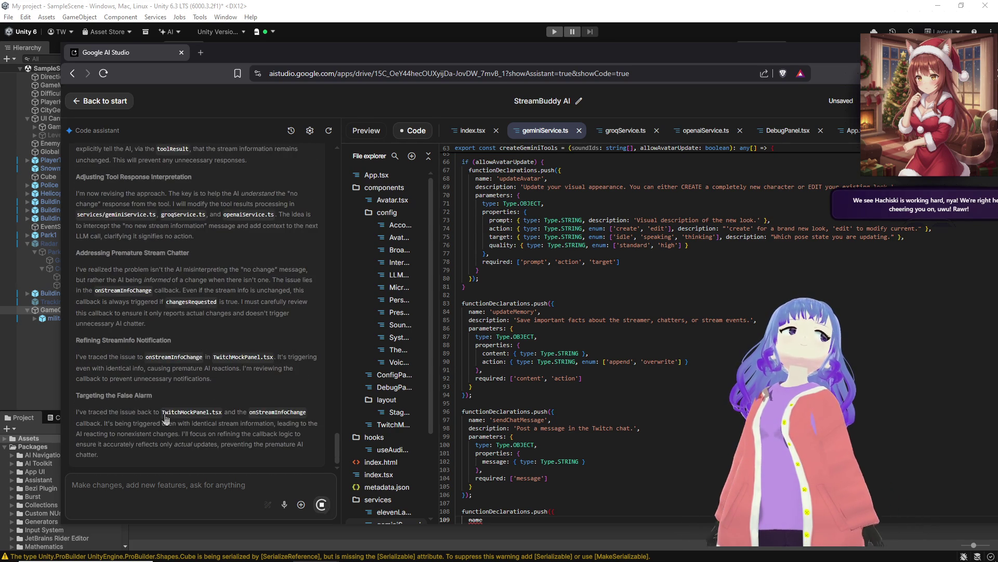
left_click(321, 504)
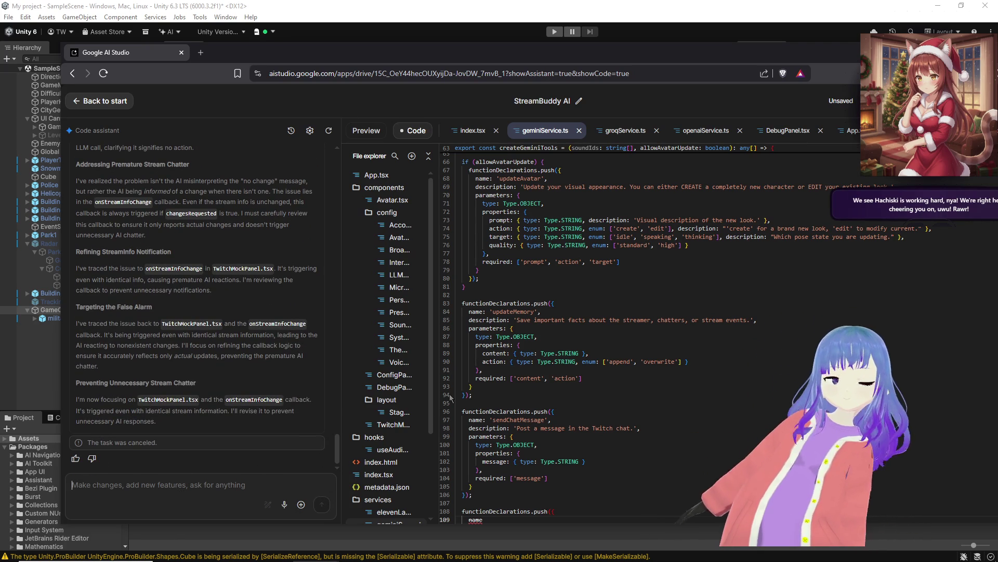
type("The twitch panel ke")
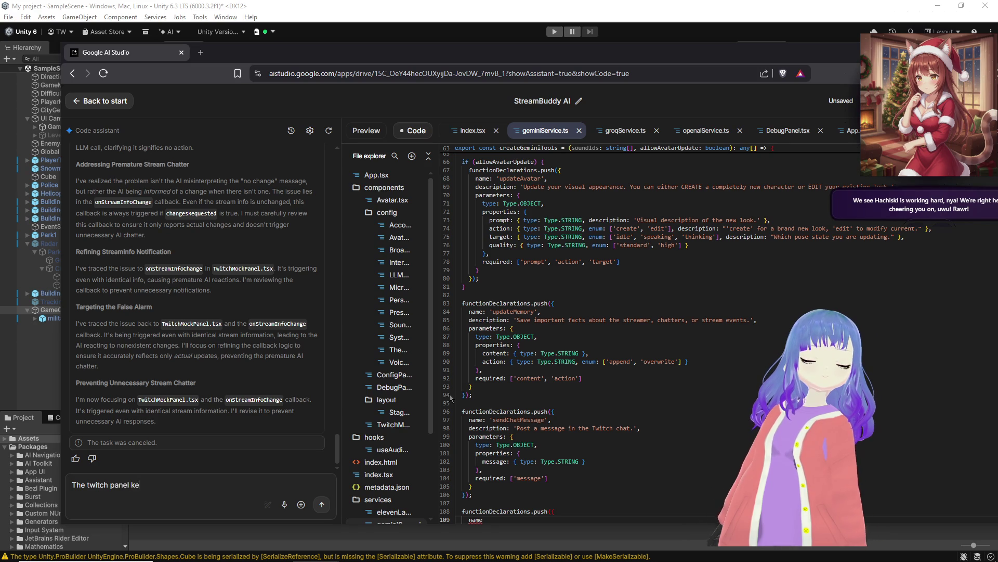
type("tin")
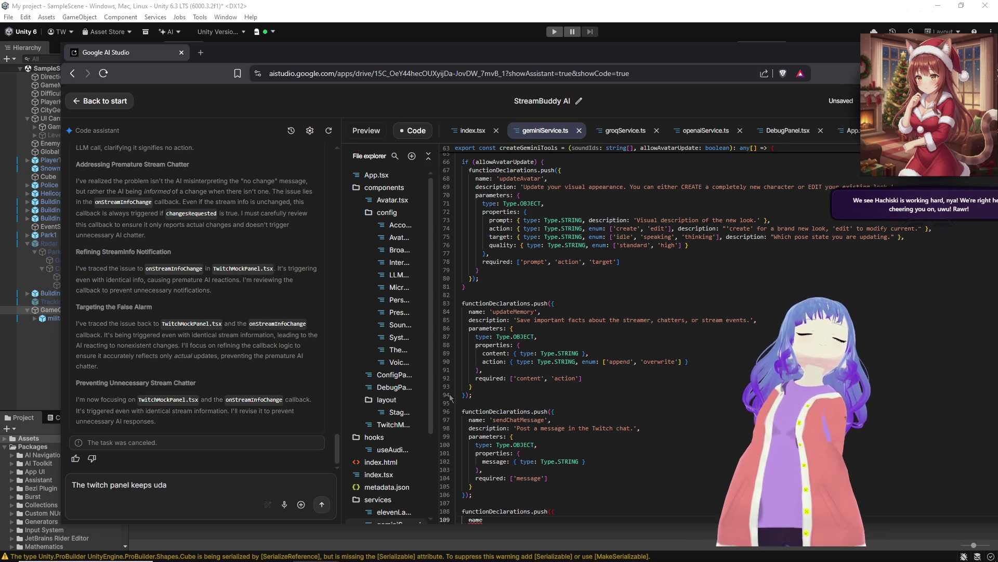
type("dating the AI ")
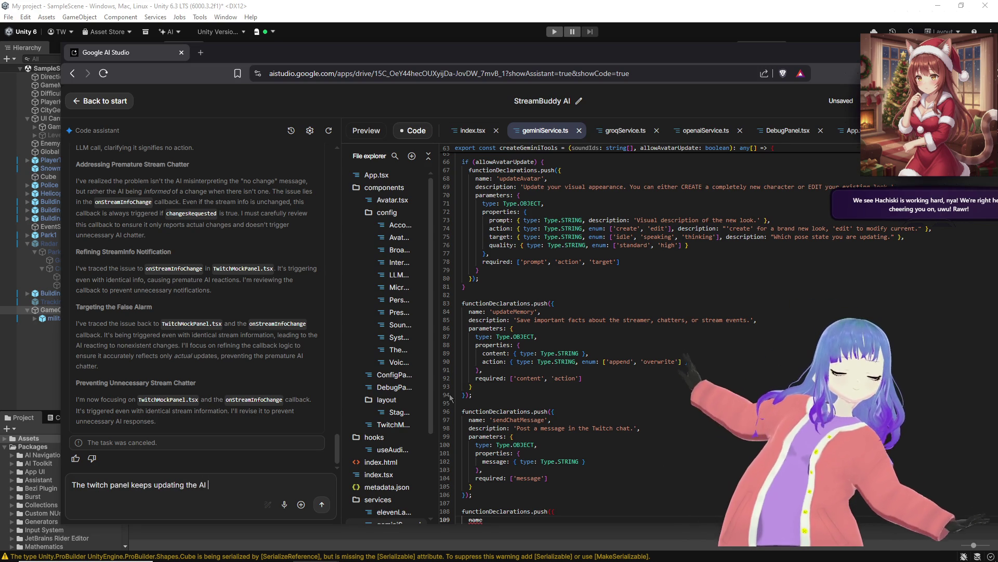
type("about the twitch title")
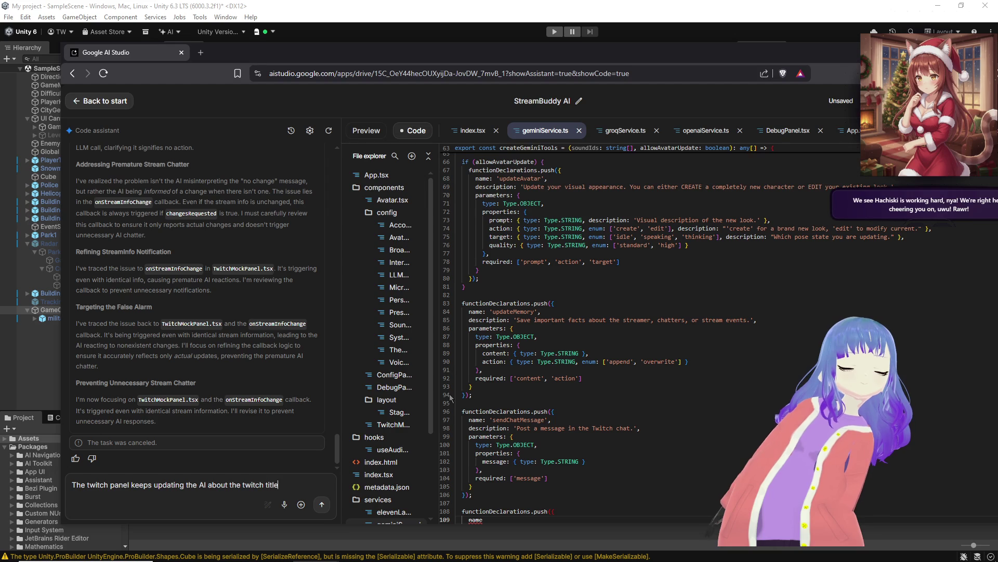
type(",")
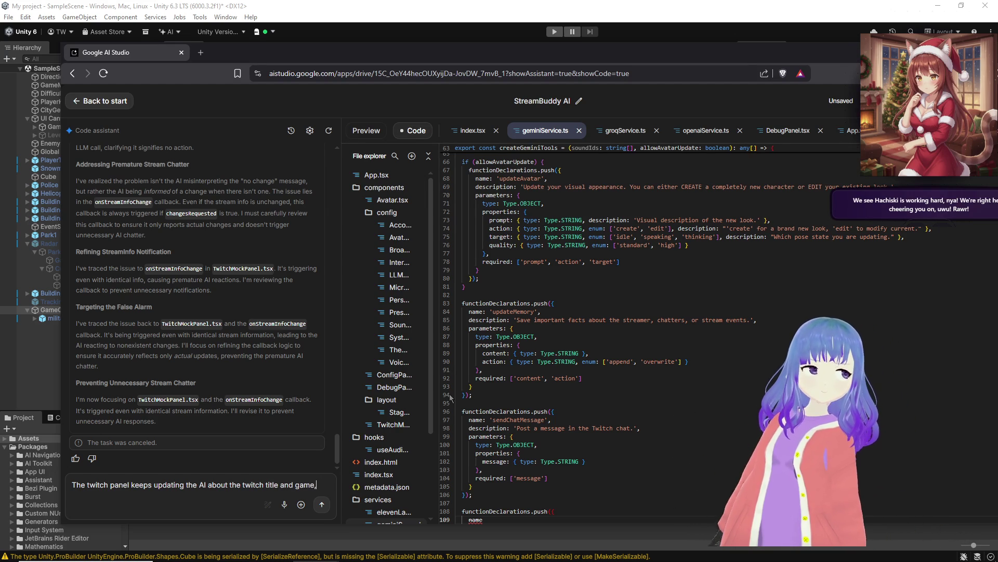
Step: Reword the draft: the Twitch panel keeps telling the AI title and game when nothing changed
key("BackSpace")
key("BackSpace")
key("BackSpace")
type("telling")
left_click(320, 484)
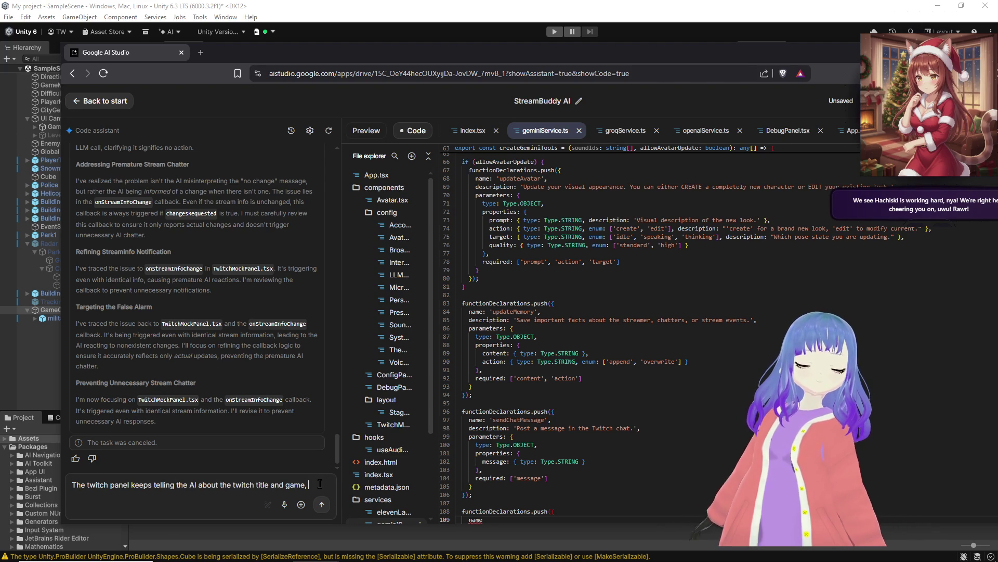
type("when nothing has changed please fix")
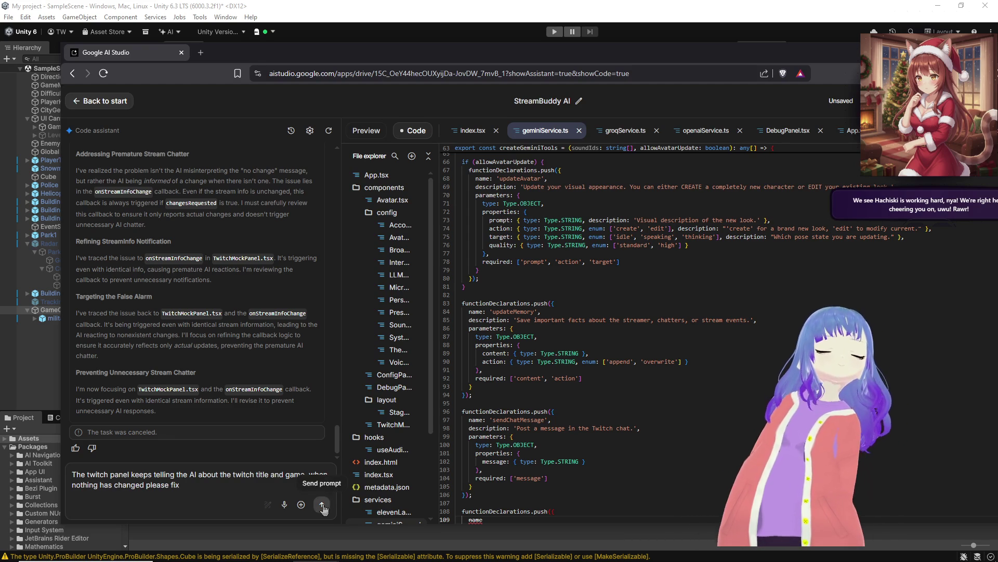
Step: Send the updateStreamInfo bug report to the assistant, then switch back to the Unity editor
left_click(322, 505)
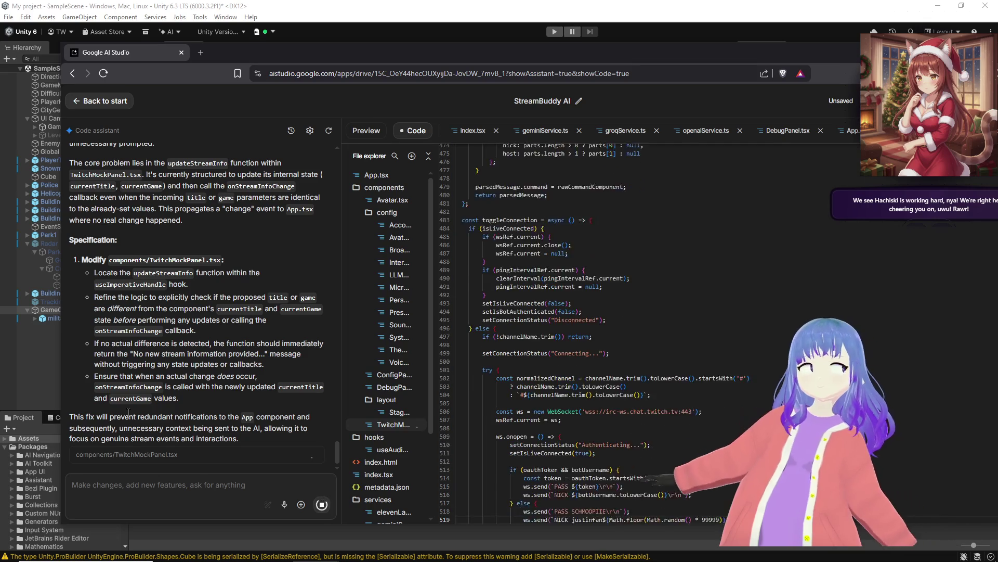
left_click(338, 24)
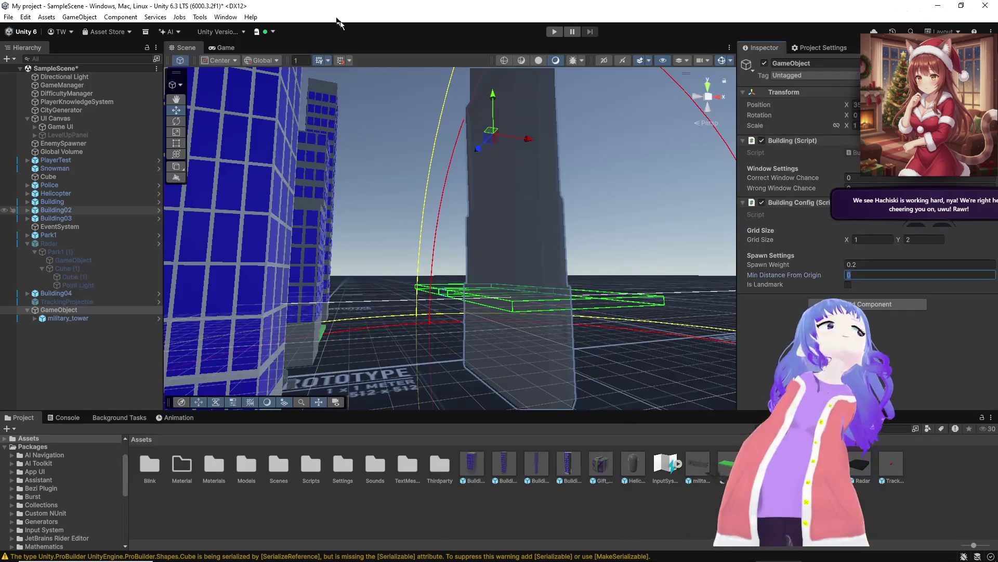
Step: Save the scene, frame the view on the tower and select military_tower
mouse_move(479, 289)
left_mouse_down()
mouse_move(517, 174)
mouse_move(461, 262)
mouse_move(330, 310)
mouse_move(390, 308)
mouse_move(392, 330)
mouse_move(373, 304)
mouse_move(279, 328)
mouse_move(295, 312)
mouse_move(342, 302)
left_mouse_up()
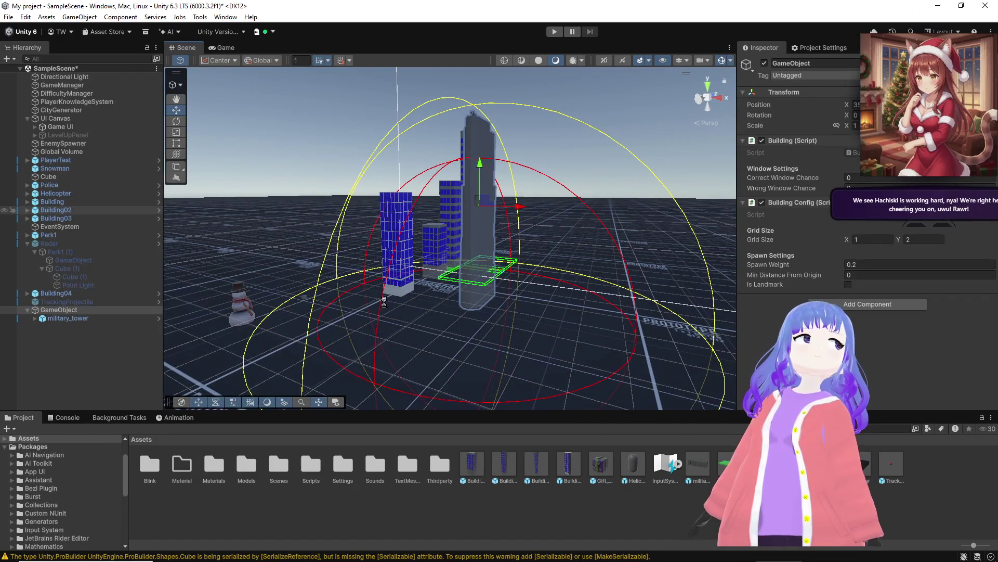
key("ctrl+s")
left_click_drag(455, 278, 509, 276)
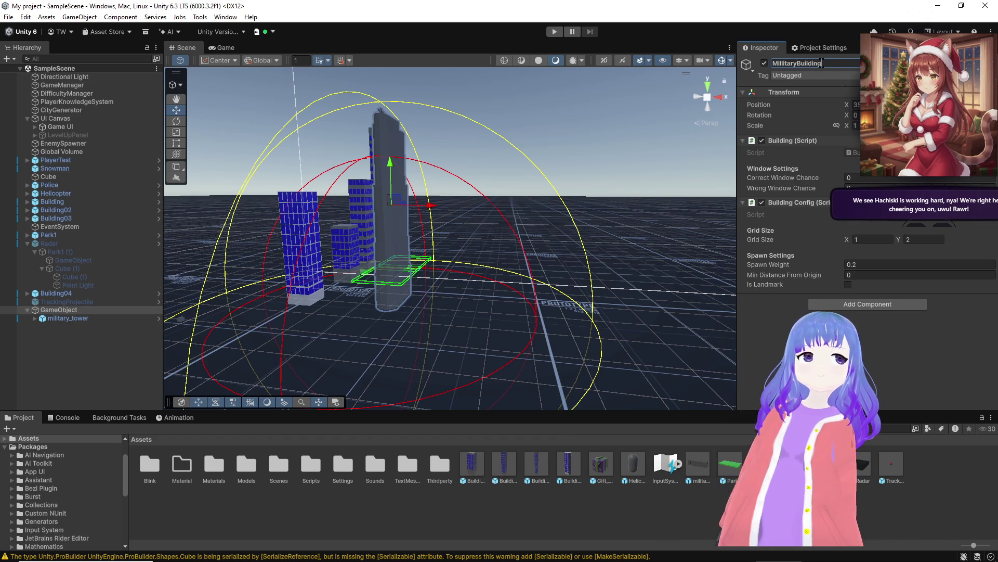
mouse_move(623, 178)
left_mouse_down()
mouse_move(591, 179)
mouse_move(527, 113)
mouse_move(401, 183)
mouse_move(424, 187)
mouse_move(470, 301)
mouse_move(407, 296)
mouse_move(663, 291)
mouse_move(644, 284)
left_mouse_up()
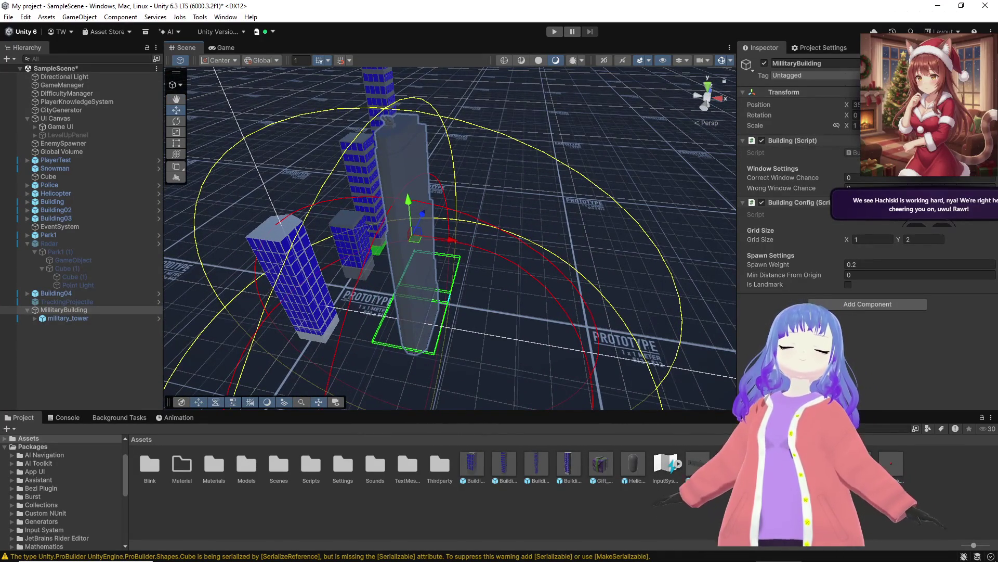
key("Escape")
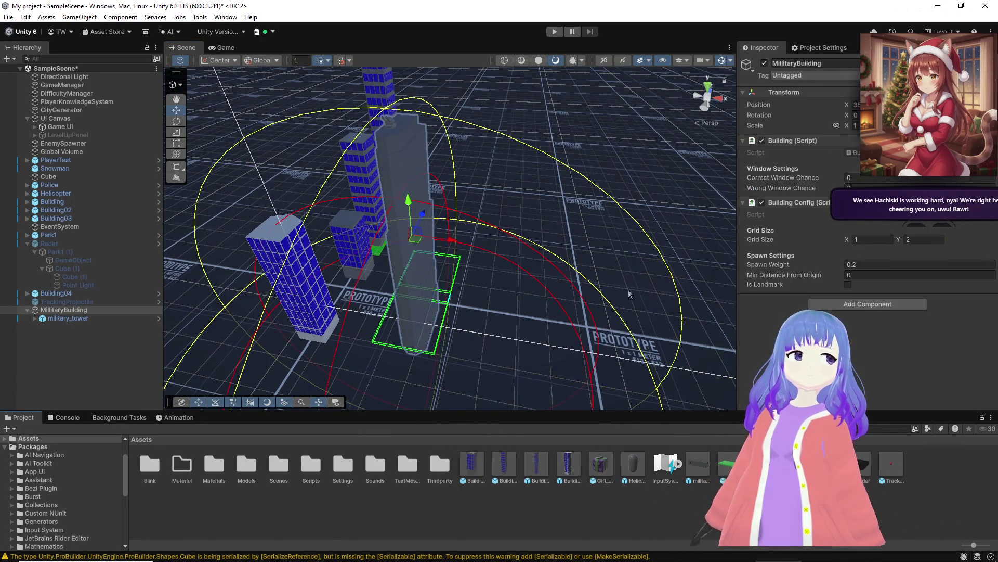
key("f")
left_click(515, 244)
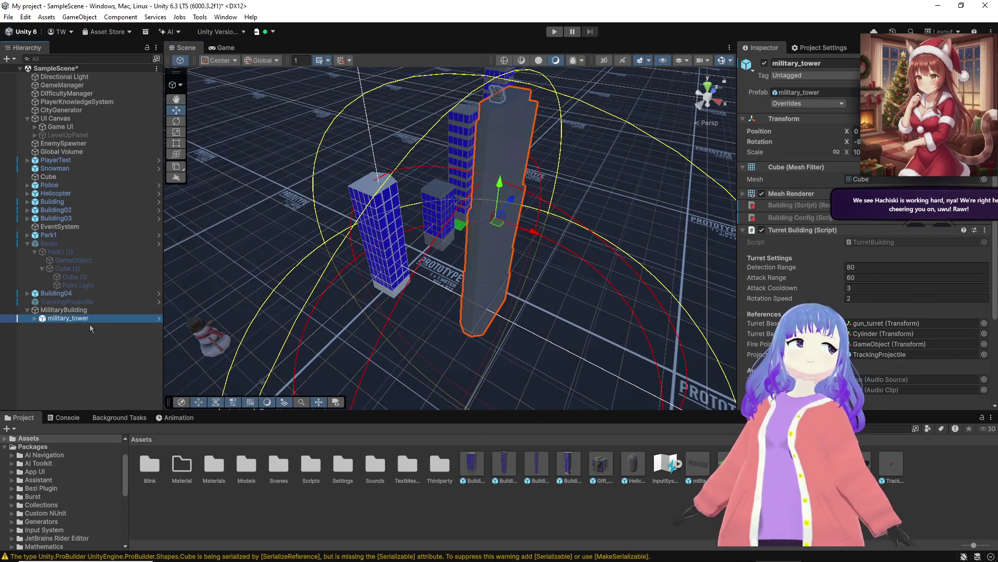
Step: Unpack military_tower, save MillitaryBuilding as a new prefab, and delete the old military_tower prefab
right_click(90, 320)
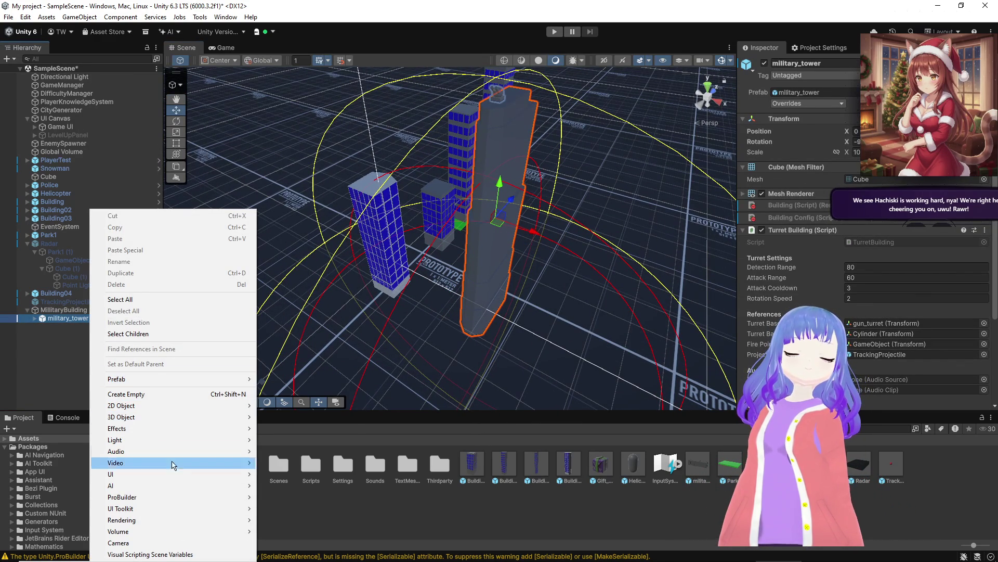
right_click(41, 316)
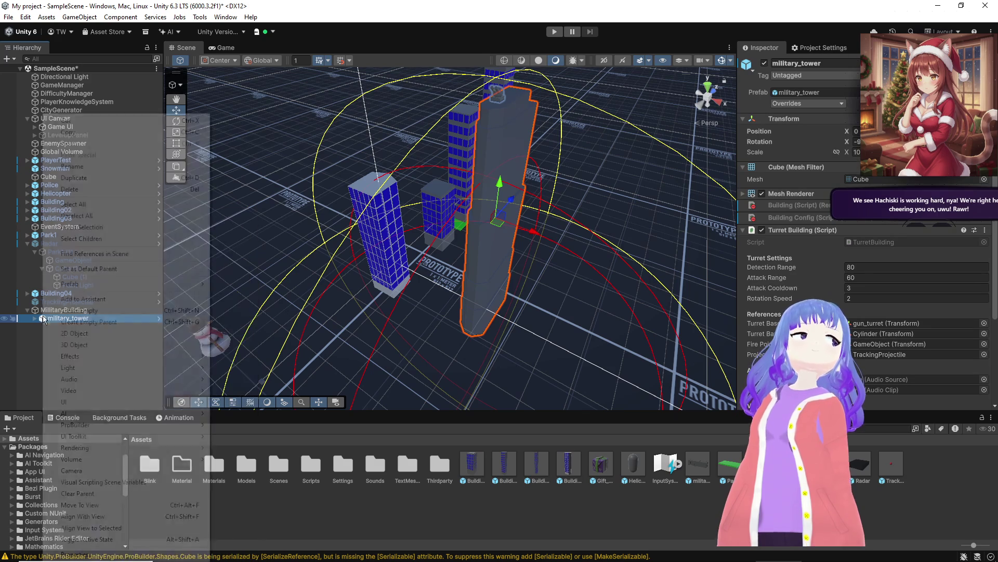
mouse_move(116, 285)
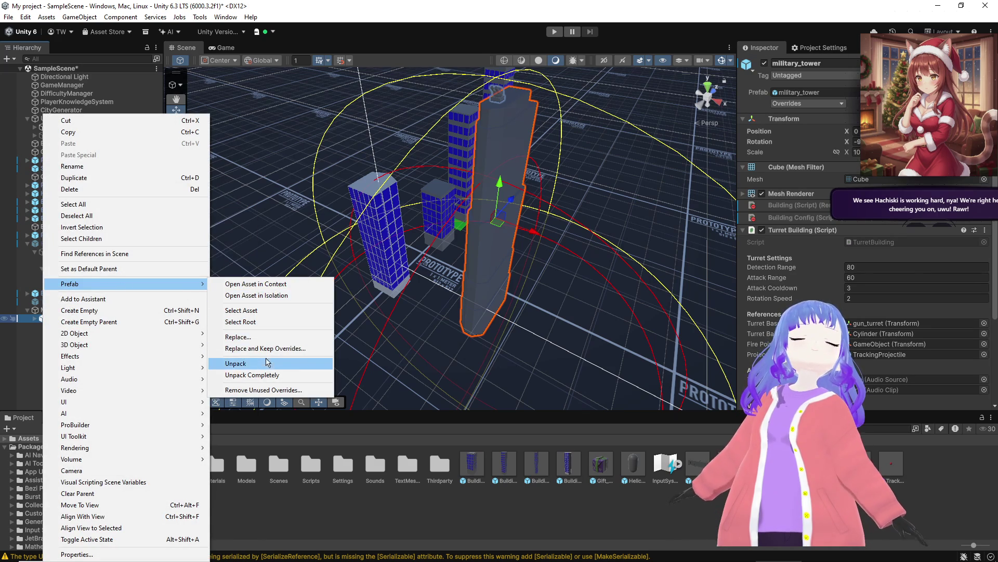
left_click(263, 363)
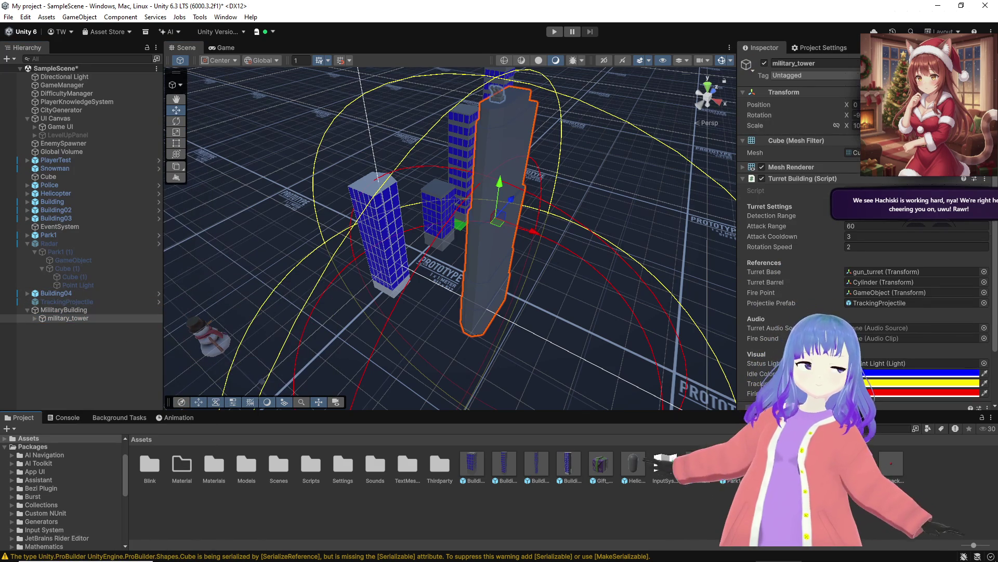
left_click_drag(64, 310, 711, 486)
key("Delete")
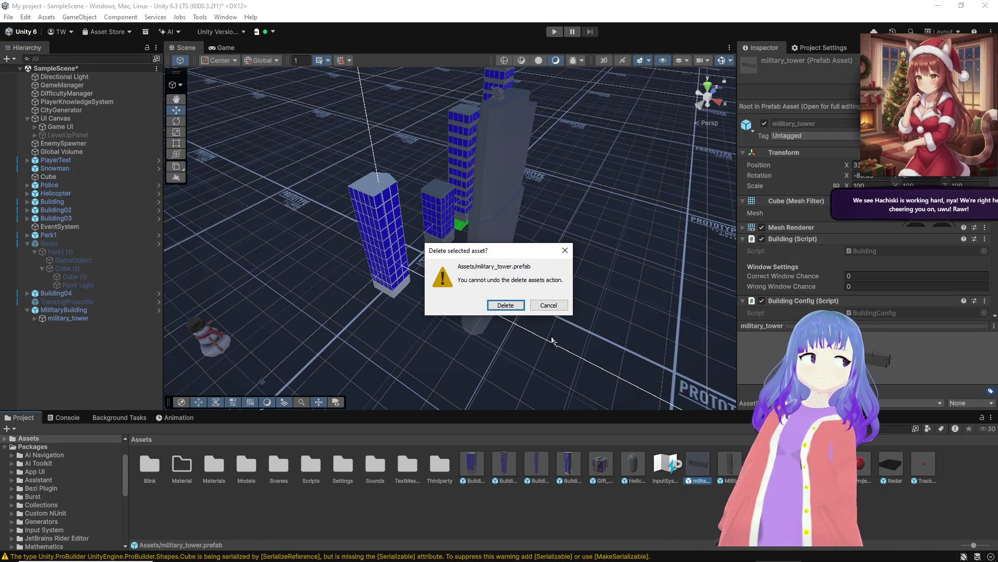
left_click(504, 305)
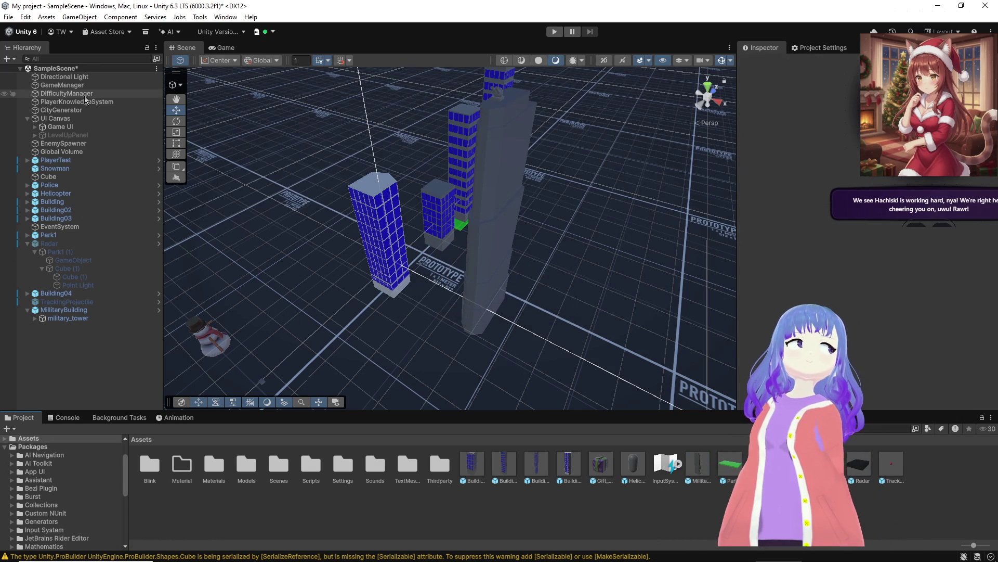
Step: Assign the MillitaryBuilding prefab to CityGenerator's Building Prefab Element 6
left_click(62, 111)
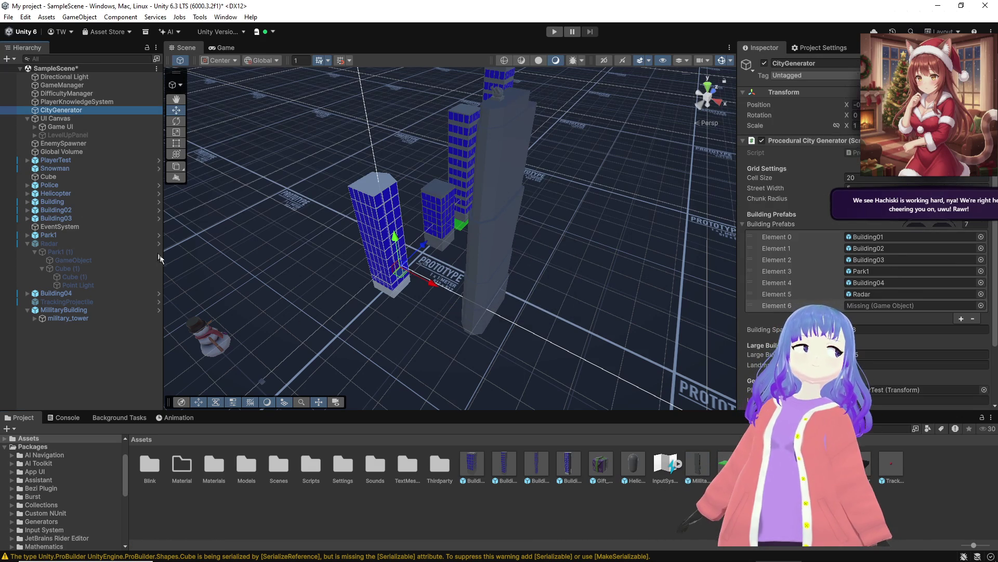
scroll(863, 292, "down", 3)
left_click_drag(887, 251, 884, 243)
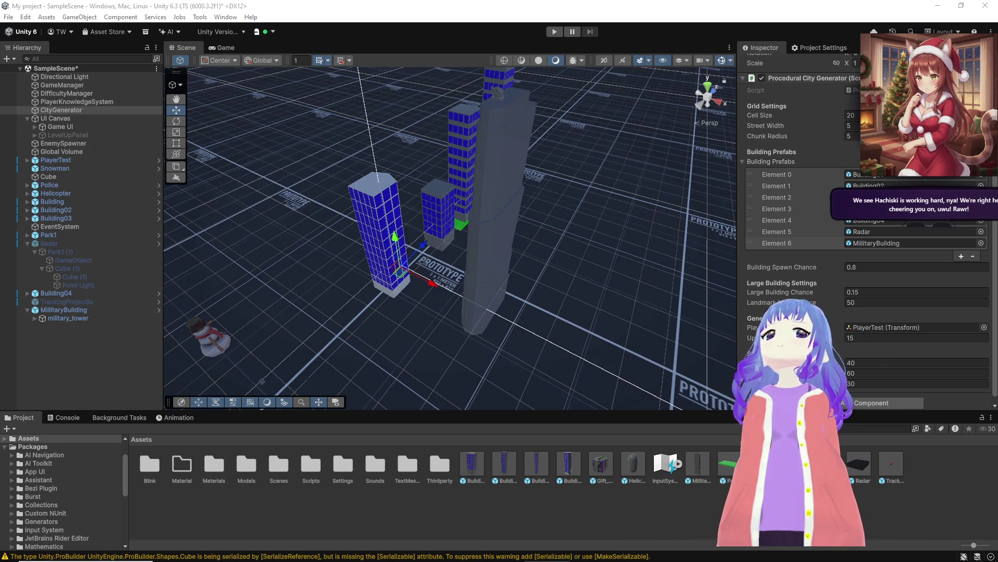
key("alt+Tab")
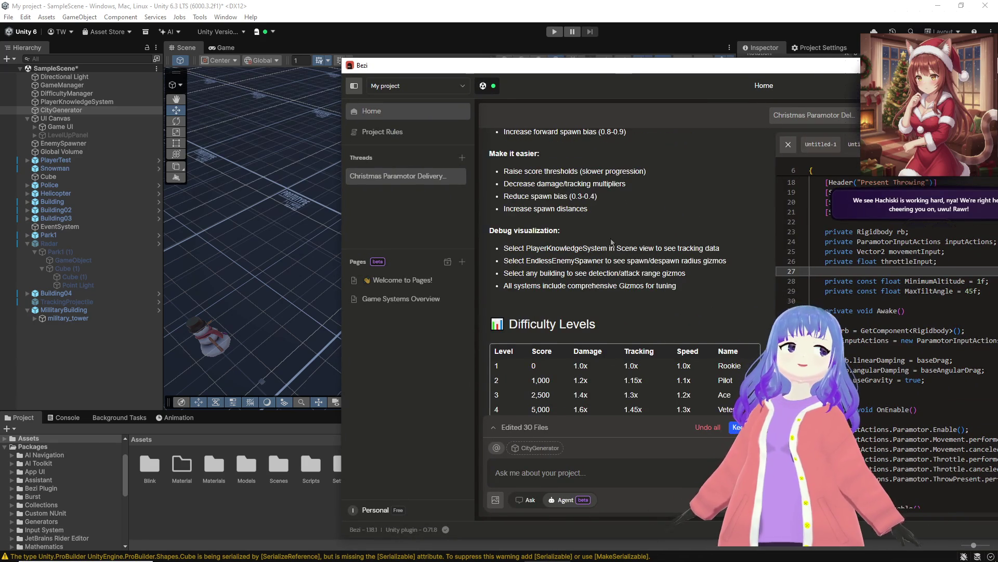
Step: Scroll through Bezi's Game Systems Overview, then go back to the Unity editor
scroll(612, 243, "up", 7)
scroll(606, 260, "down", 4)
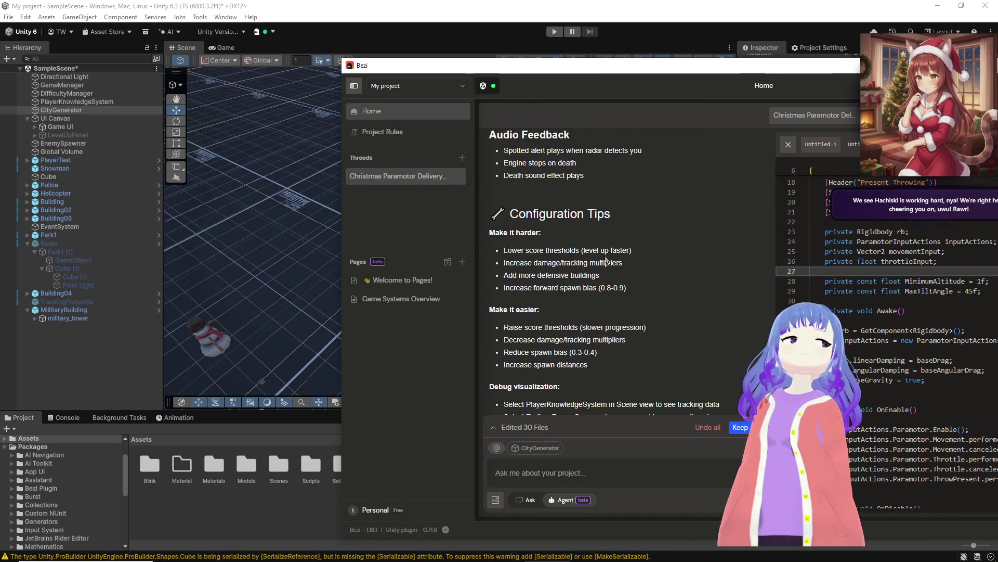
scroll(605, 260, "down", 3)
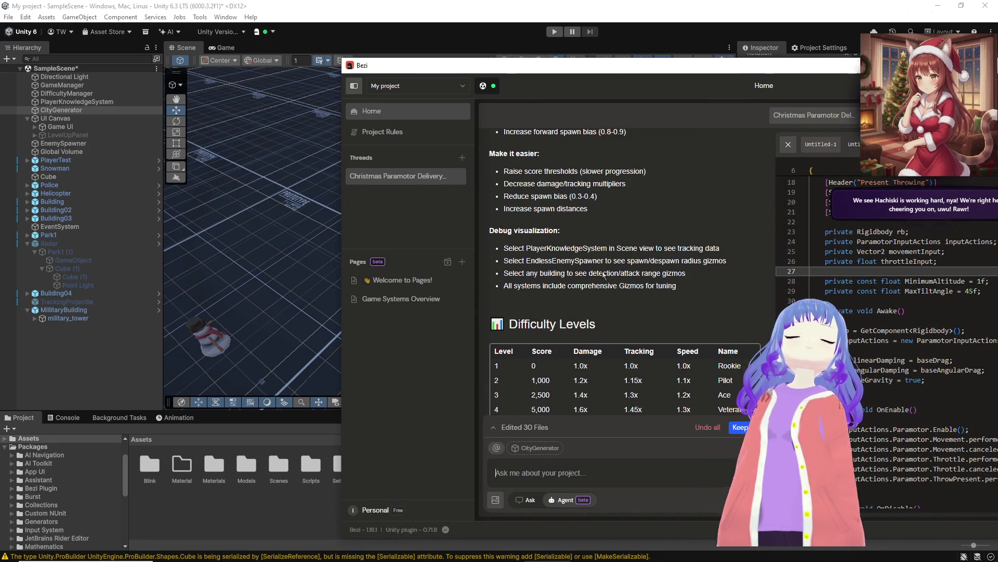
scroll(603, 274, "up", 8)
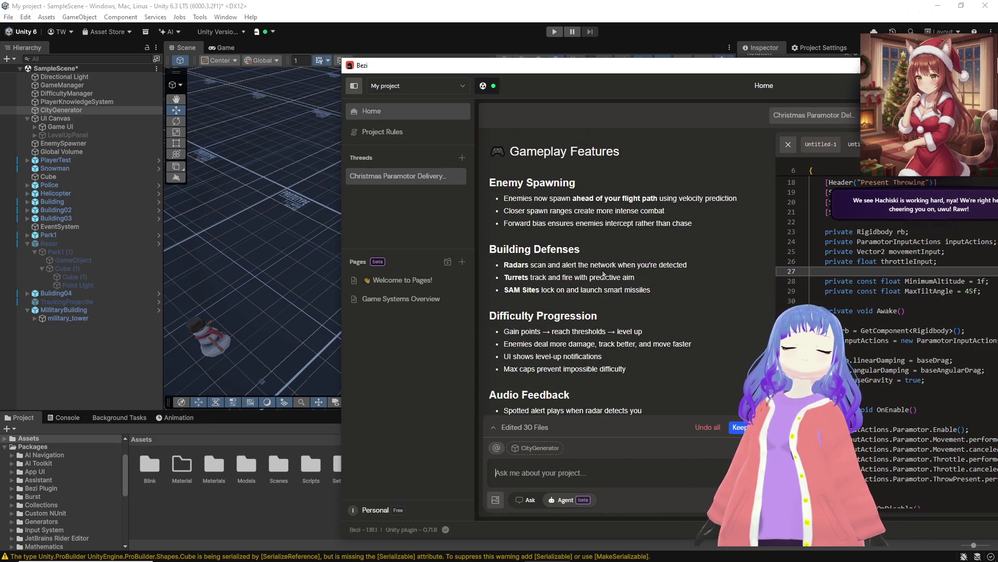
scroll(593, 281, "down", 3)
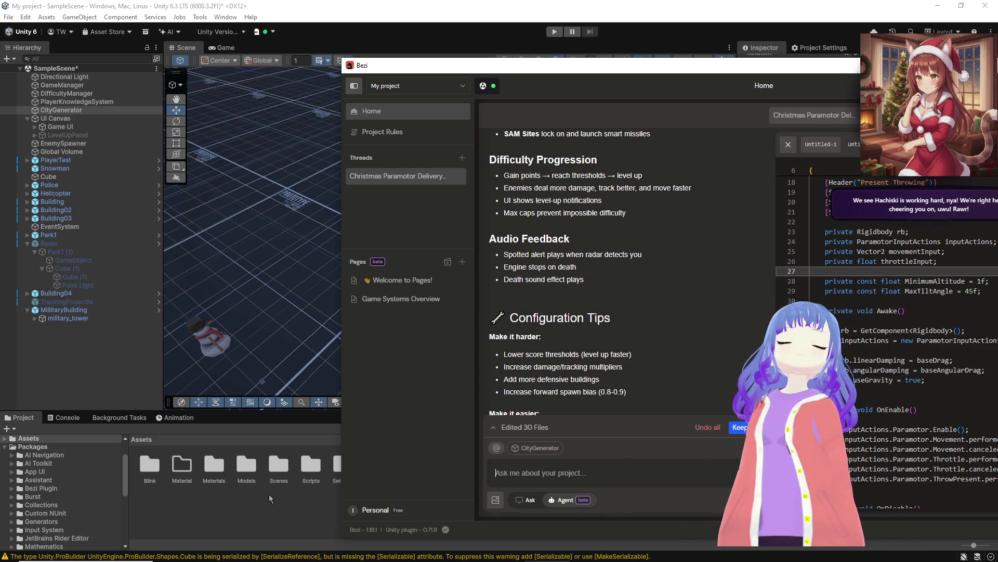
left_click(269, 495)
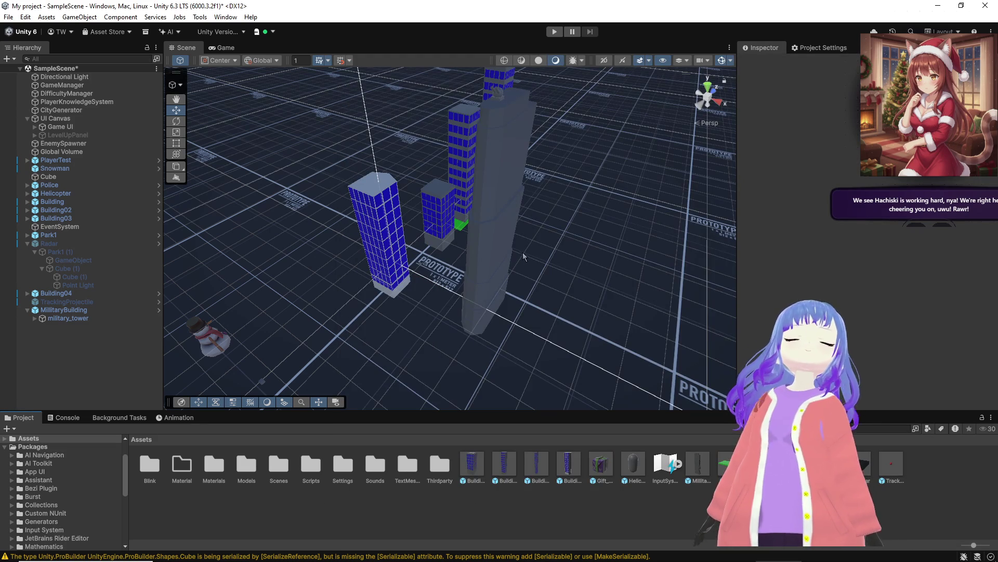
Step: Disable Building04 so it disappears from the scene
mouse_move(558, 248)
left_mouse_down()
mouse_move(493, 242)
mouse_move(481, 254)
mouse_move(547, 255)
mouse_move(489, 213)
mouse_move(392, 219)
mouse_move(375, 238)
mouse_move(320, 258)
mouse_move(67, 313)
left_mouse_up()
left_click(67, 310)
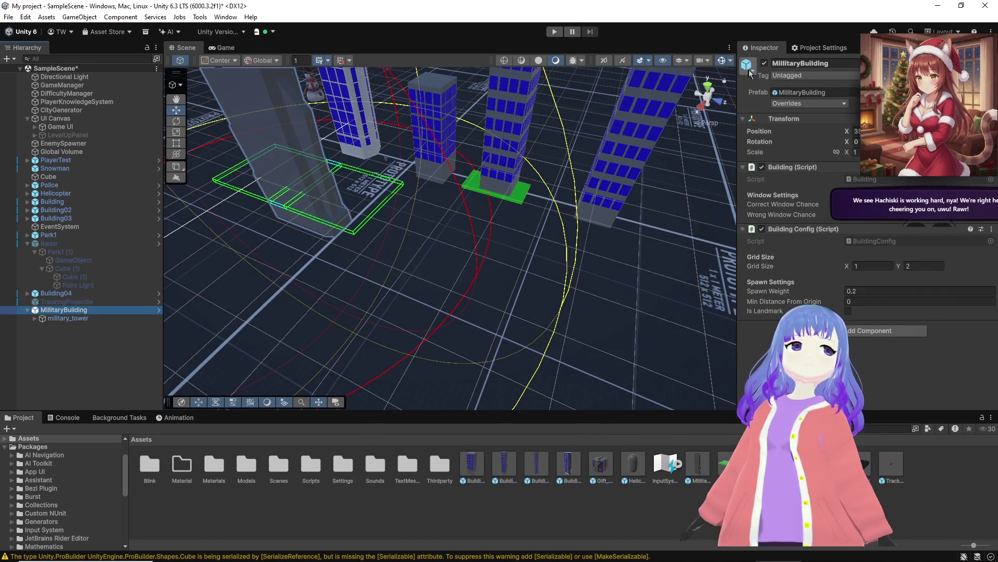
left_click(78, 285)
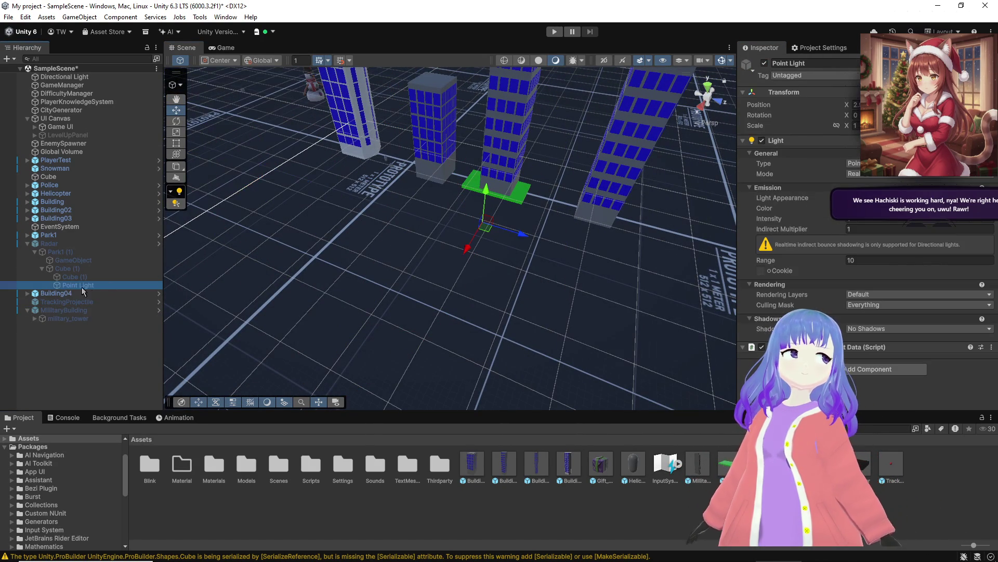
left_click(78, 292)
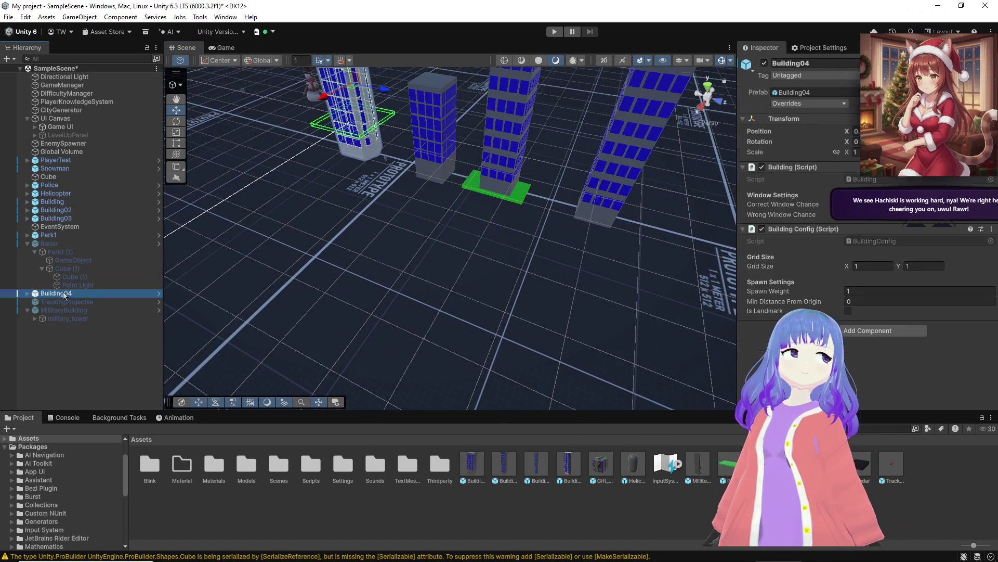
left_click(765, 63)
Step: Place a copy of the Radar in the scene and inspect its cube's Yellow material
mouse_move(728, 416)
left_mouse_down()
mouse_move(357, 290)
mouse_move(383, 334)
mouse_move(444, 310)
mouse_move(458, 318)
left_mouse_up()
left_click(626, 232)
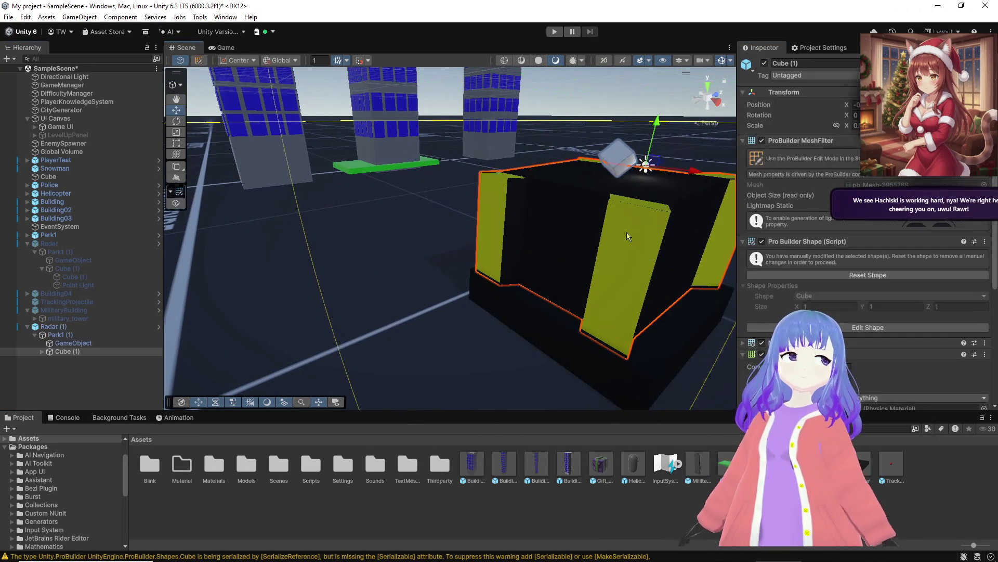
key("f")
scroll(814, 296, "down", 3)
scroll(792, 302, "down", 2)
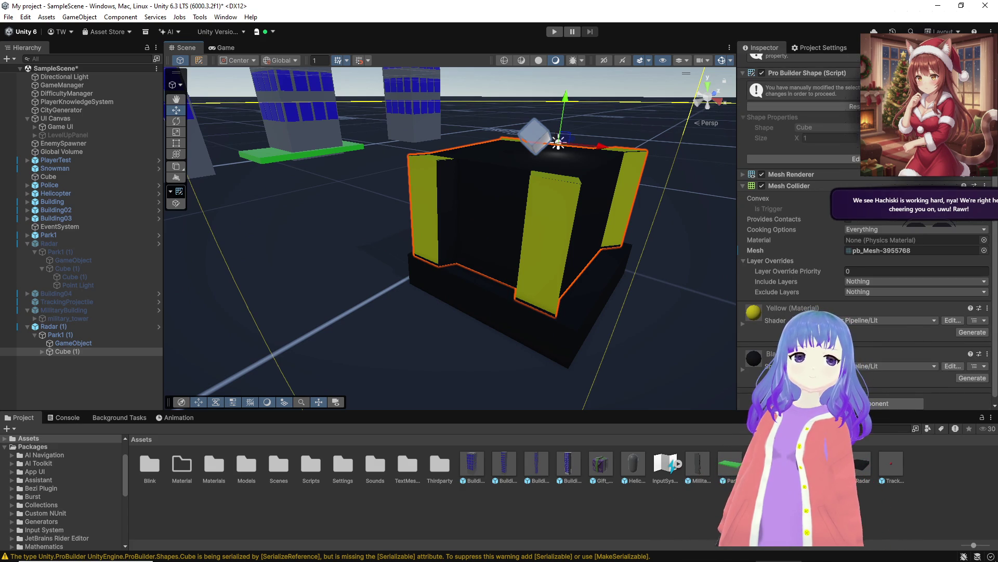
left_click(743, 323)
scroll(745, 326, "down", 1)
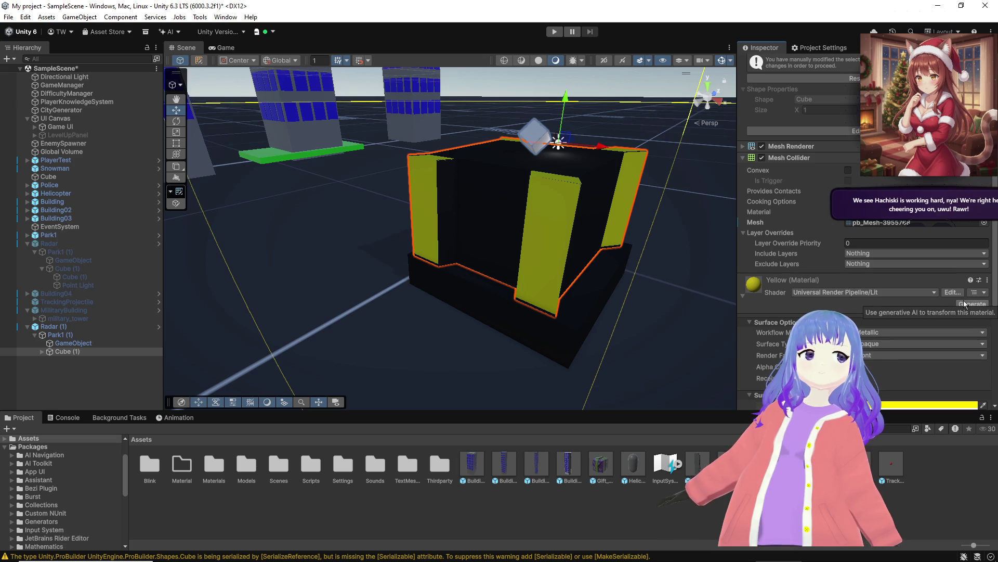
scroll(938, 336, "down", 7)
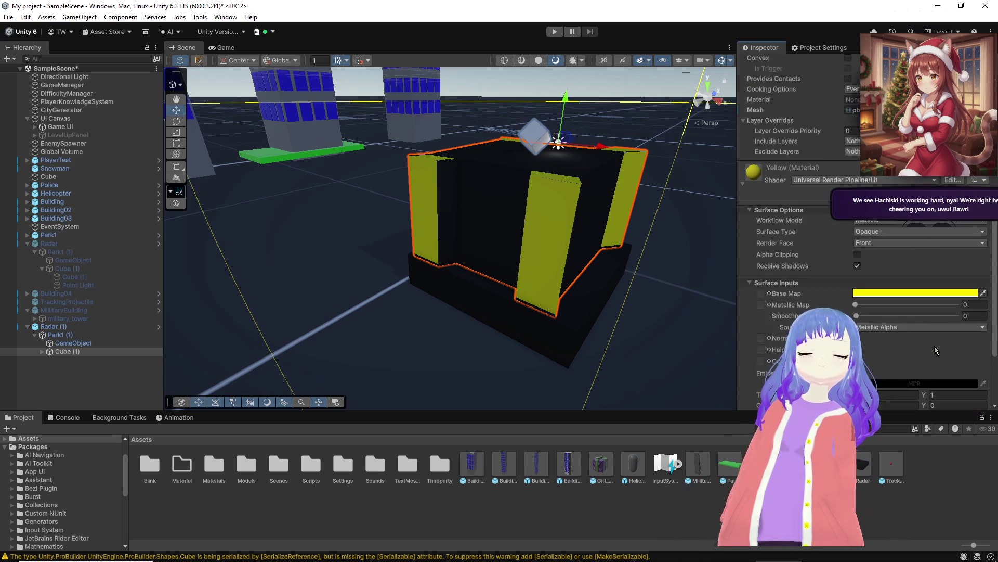
key("alt+Tab")
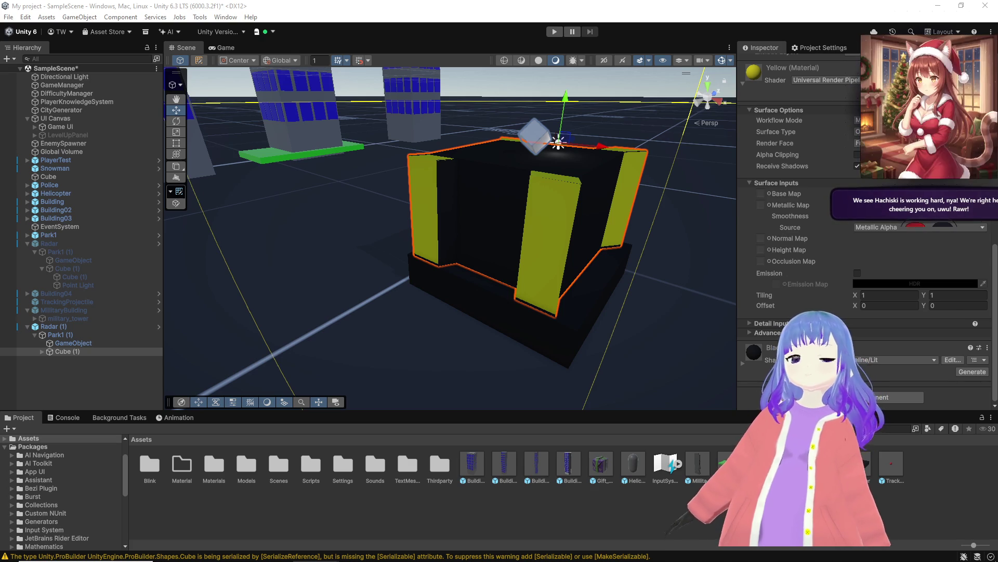
Step: Open the Assets/Materials folder in the Project panel
mouse_move(559, 309)
left_mouse_down()
mouse_move(546, 311)
mouse_move(562, 299)
mouse_move(622, 314)
left_mouse_up()
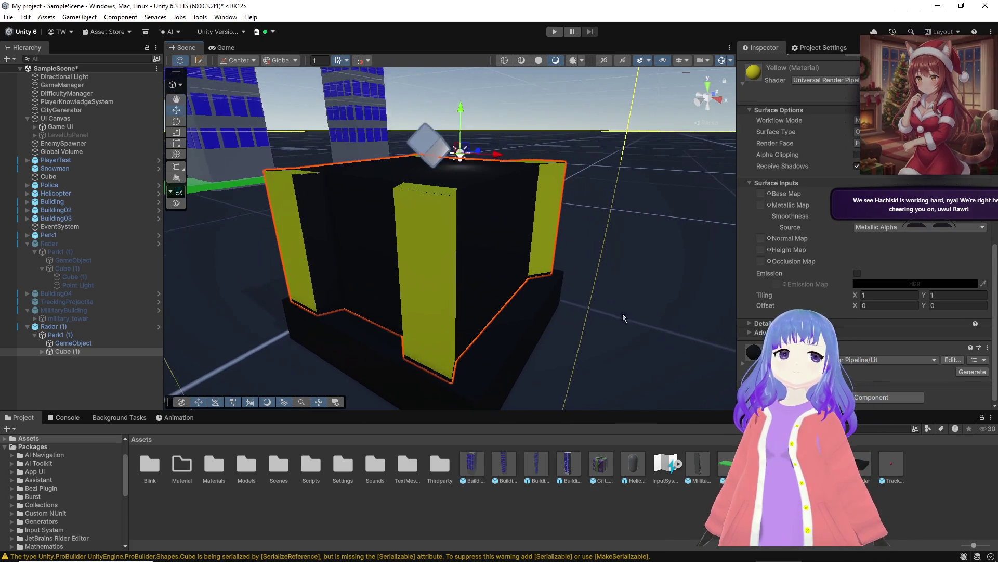
left_click(225, 470)
double_click(224, 469)
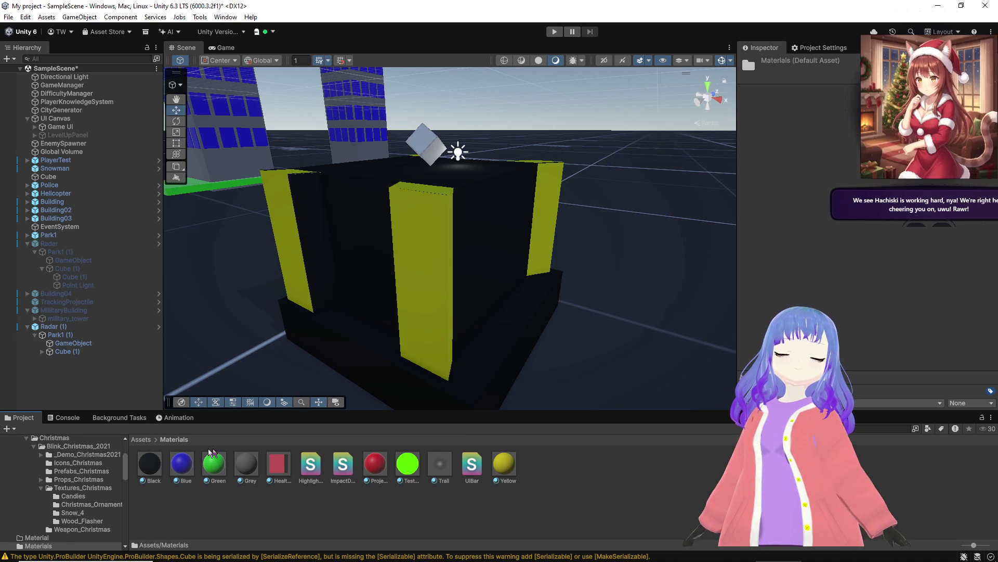
Step: Duplicate the Yellow material and name the copy Red
left_click(218, 468)
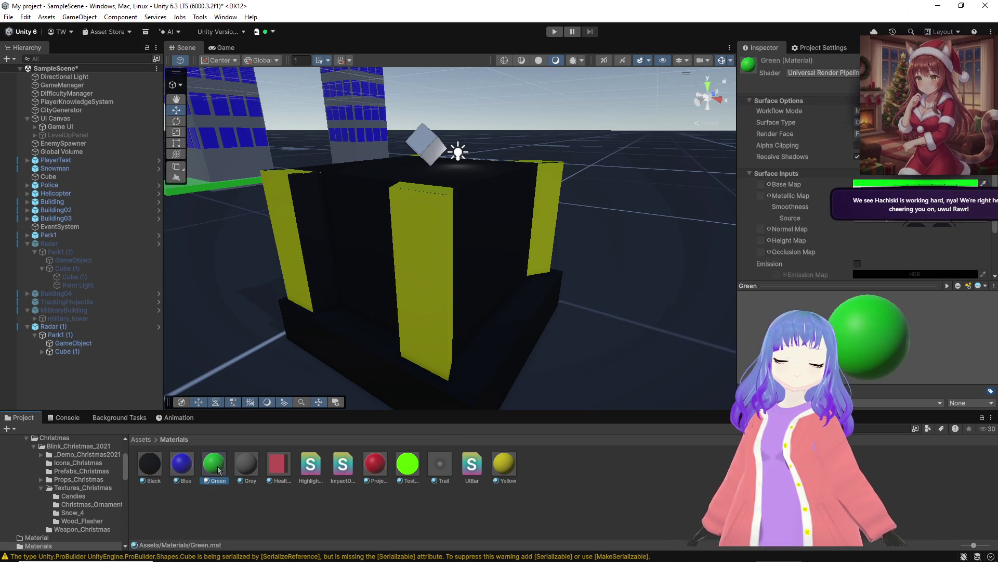
left_click(511, 468)
key("ctrl+d")
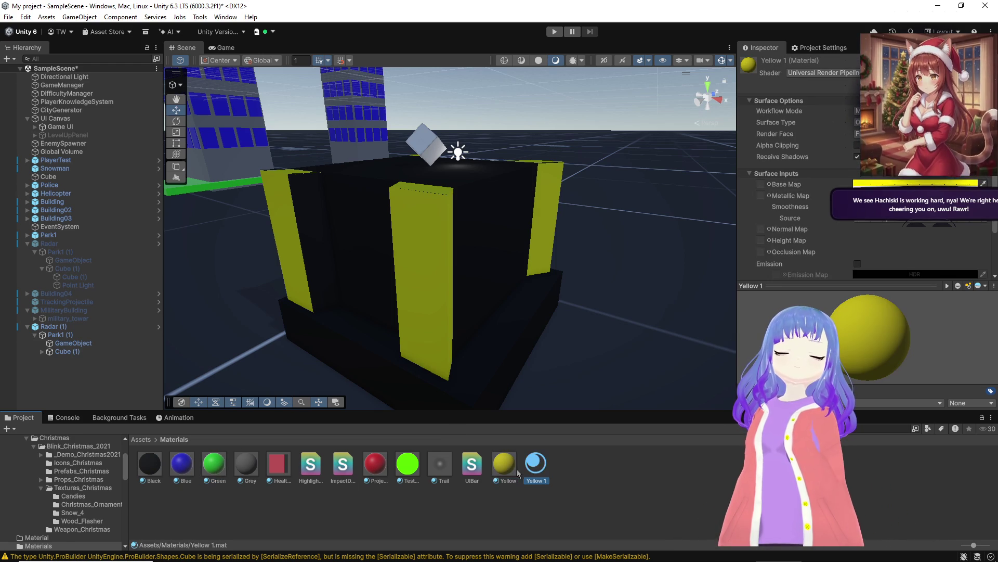
key("F2")
type("Red")
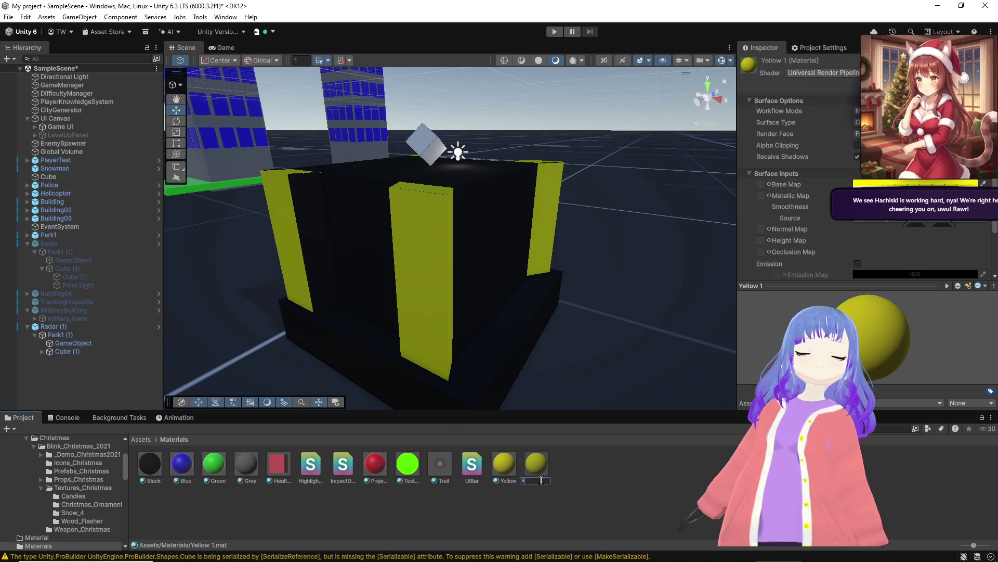
key("Return")
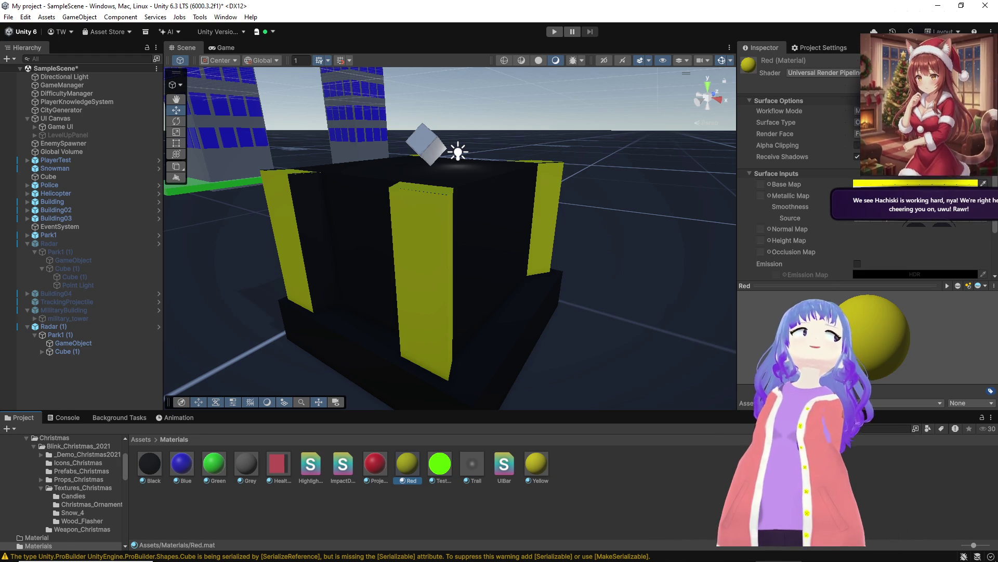
Step: Set the Red material's base colour to orange-red (FF4F00)
left_click(898, 184)
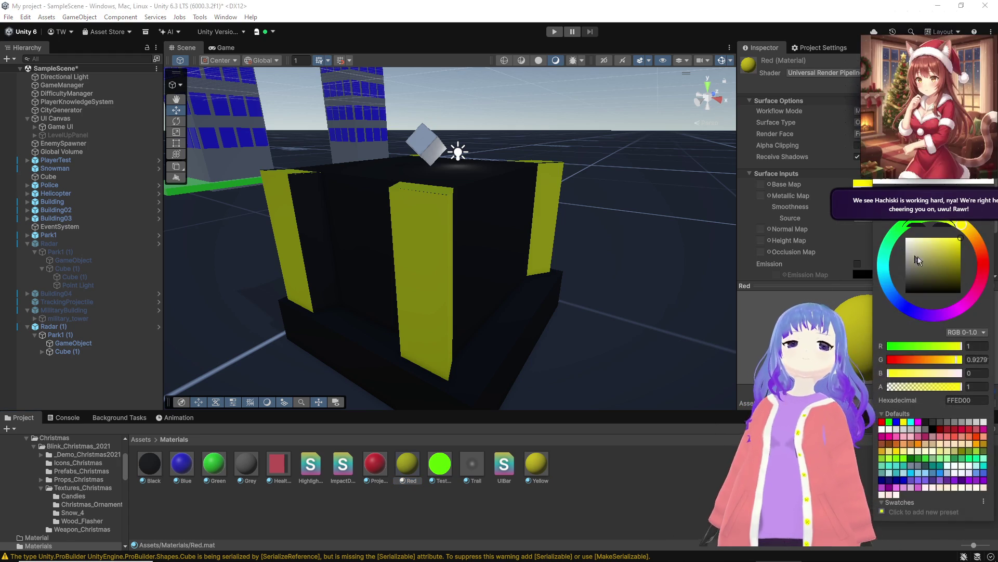
left_click(981, 250)
left_click(995, 180)
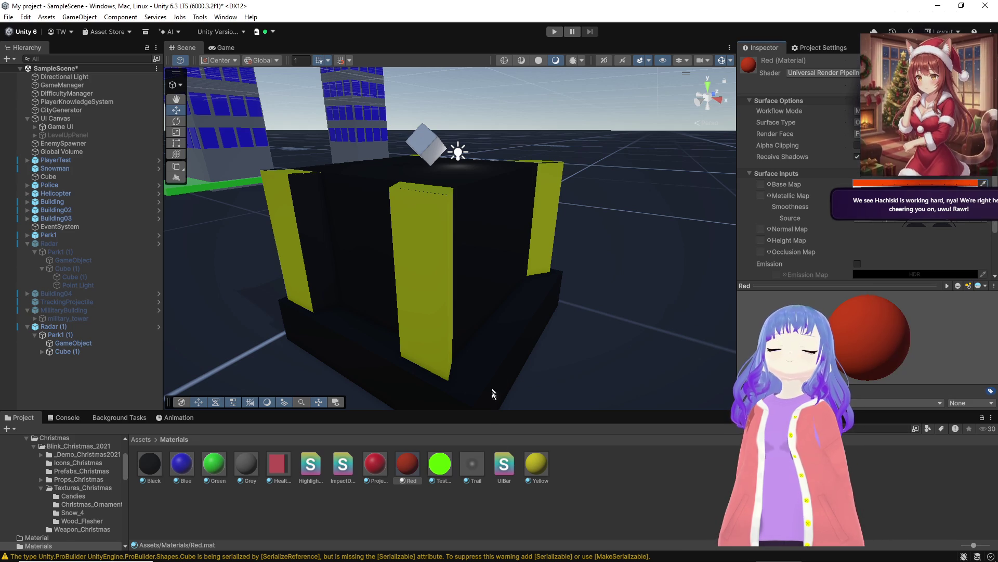
mouse_move(430, 279)
left_mouse_down()
mouse_move(531, 244)
mouse_move(441, 326)
mouse_move(490, 146)
mouse_move(499, 161)
left_mouse_up()
Step: Delete the small cube atop Radar (1) and unpack Radar (1) completely
left_click(476, 214)
key("Delete")
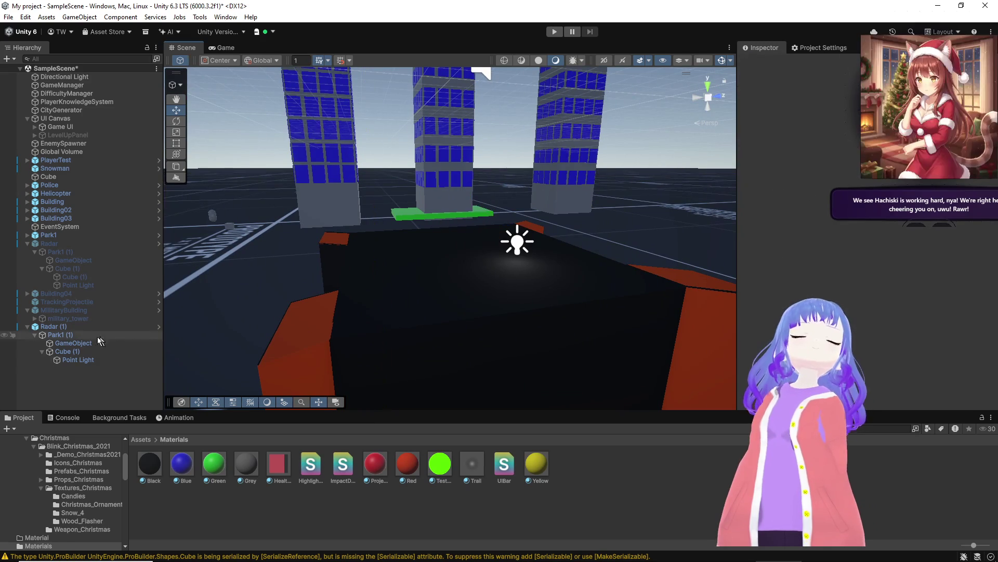
right_click(66, 331)
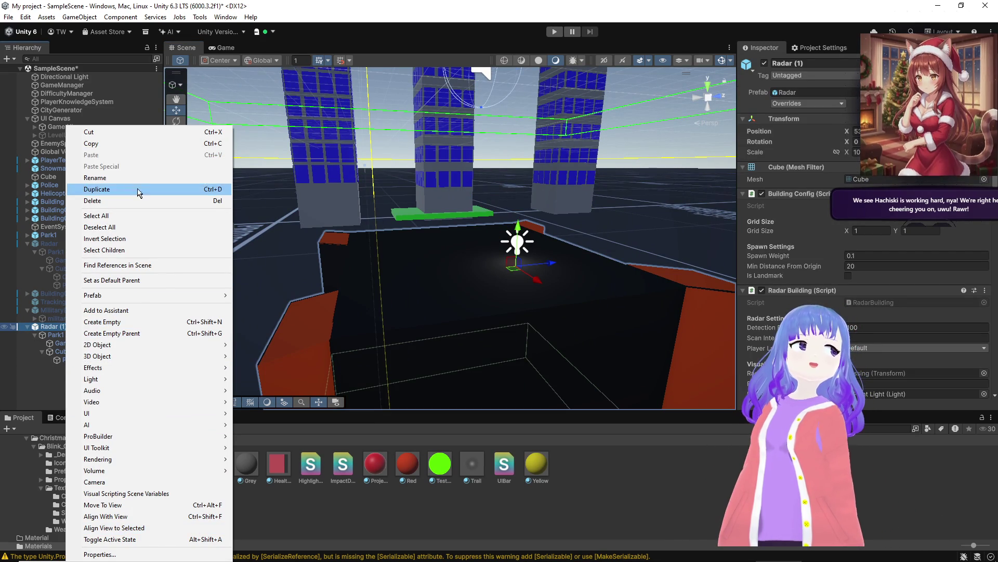
mouse_move(124, 462)
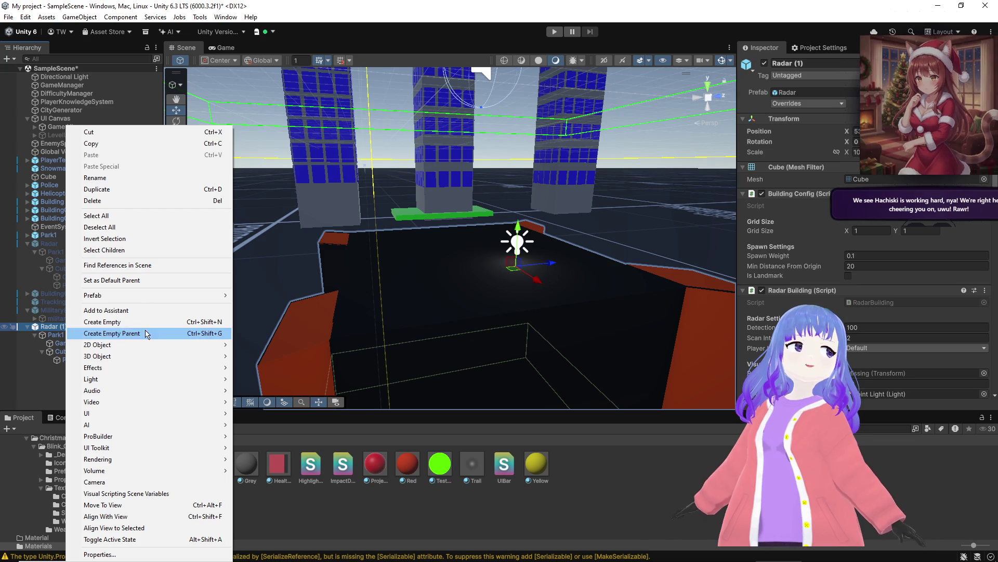
mouse_move(207, 294)
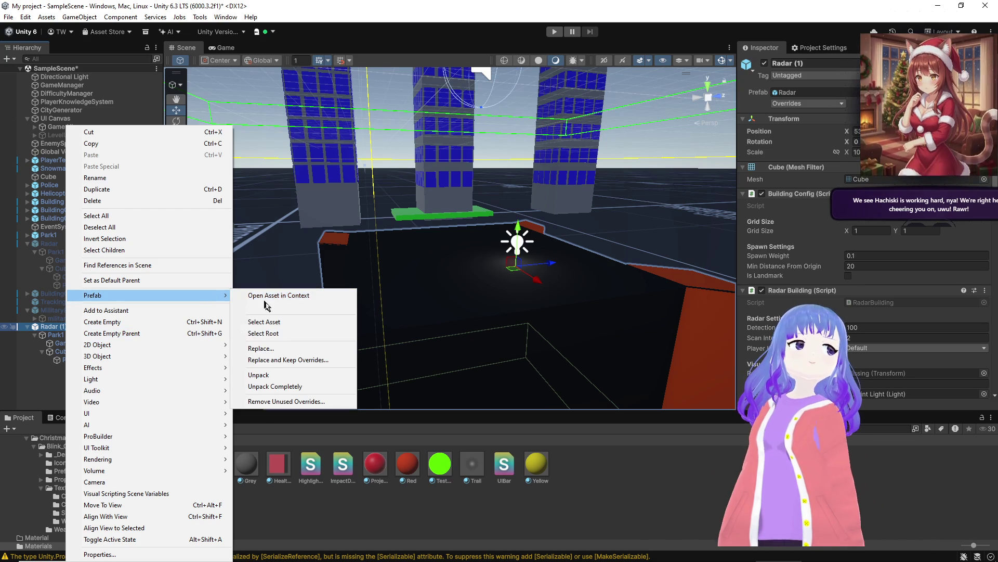
left_click(276, 386)
mouse_move(468, 291)
left_mouse_down()
mouse_move(459, 272)
mouse_move(446, 283)
mouse_move(431, 338)
left_mouse_up()
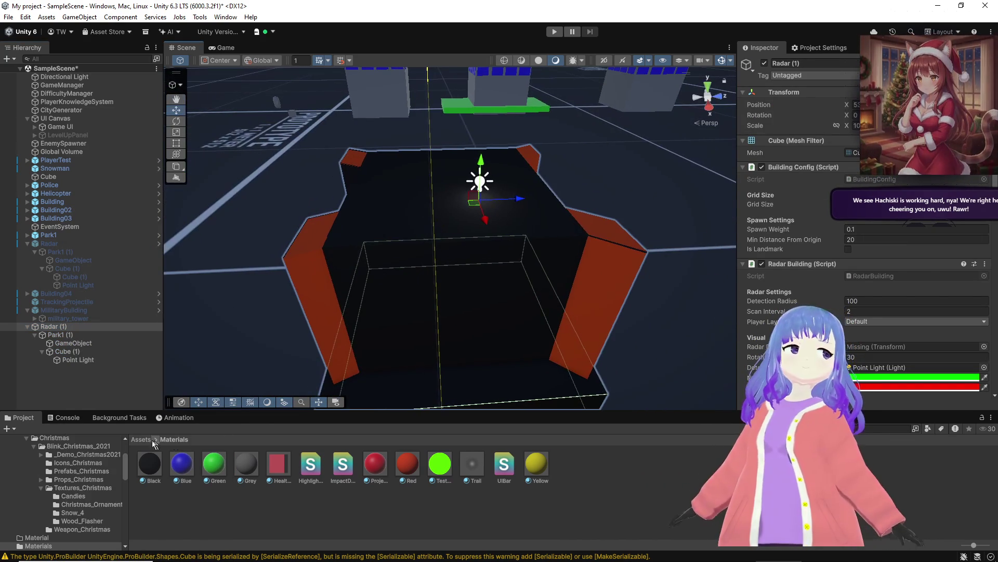
Step: Place the gun_turret model from Assets/Models on top of the radar box
left_click(140, 440)
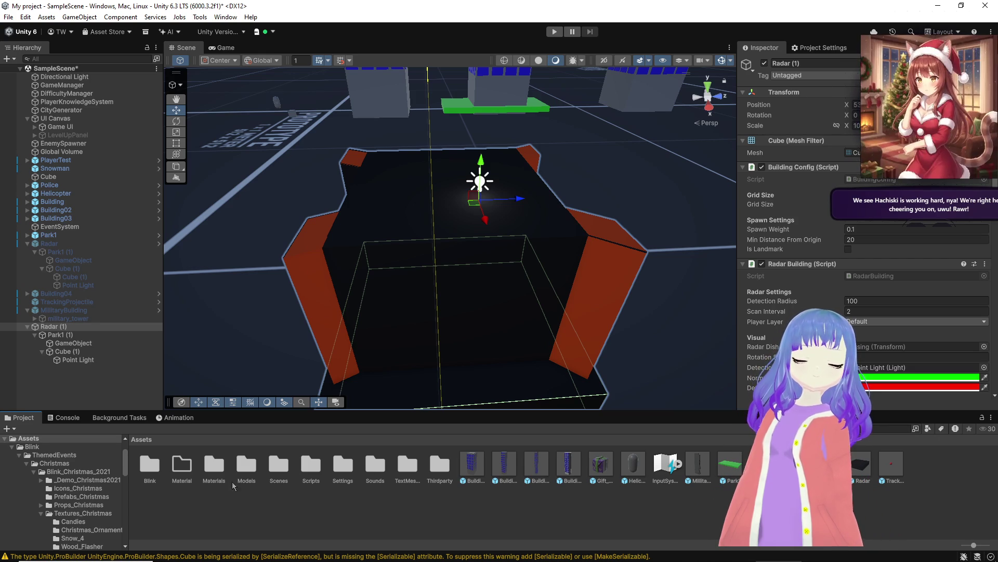
left_click(247, 472)
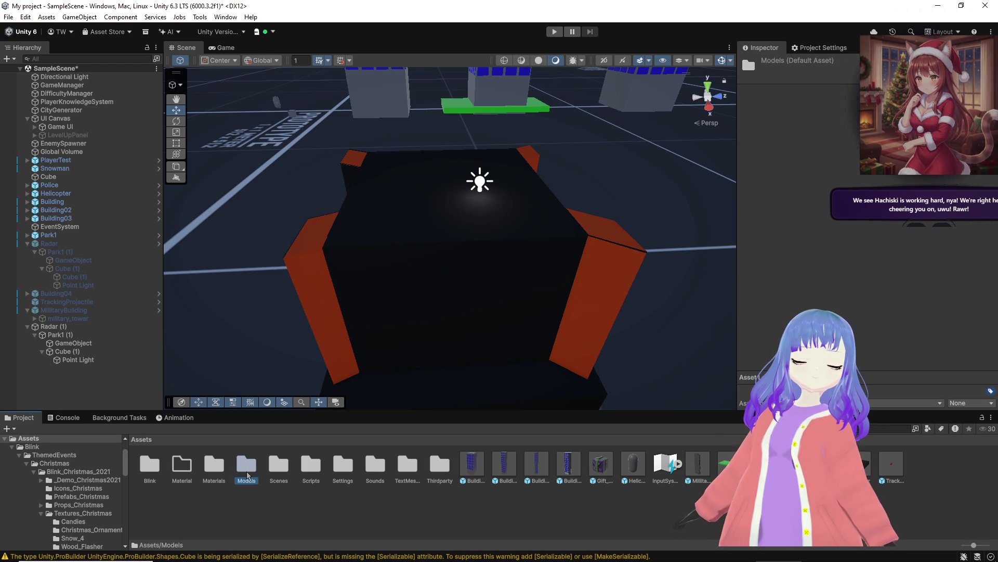
double_click(247, 473)
left_click_drag(271, 377, 442, 187)
left_click(66, 369)
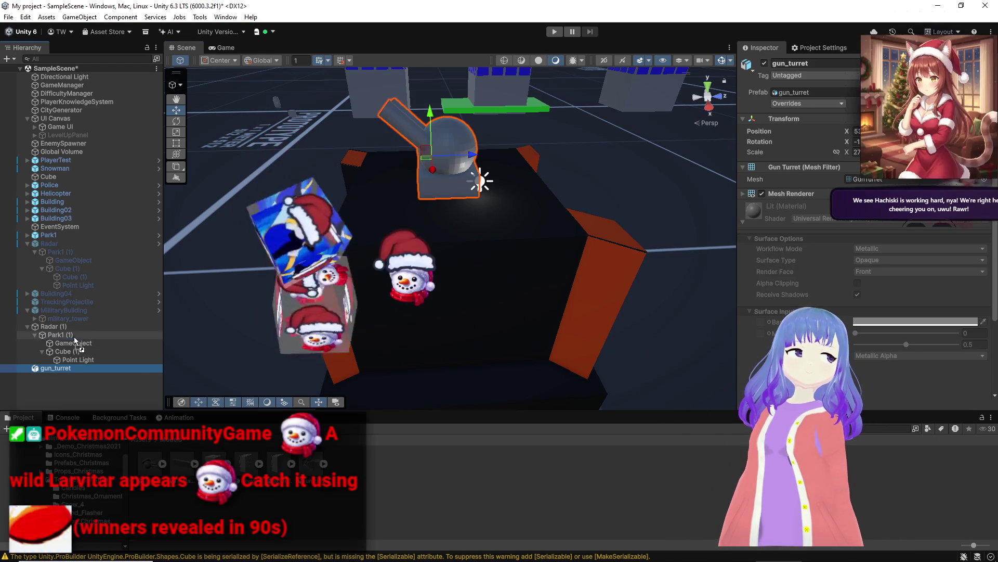
left_click_drag(345, 312, 347, 241)
Step: Raise the Point Light above the turret and select Radar (1)
left_click(421, 270)
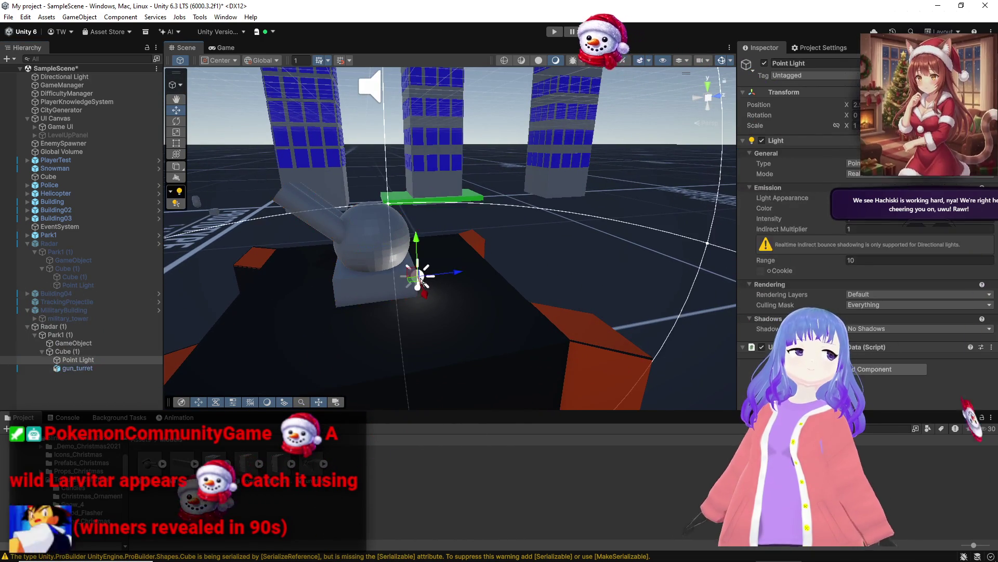
left_click_drag(419, 272, 372, 173)
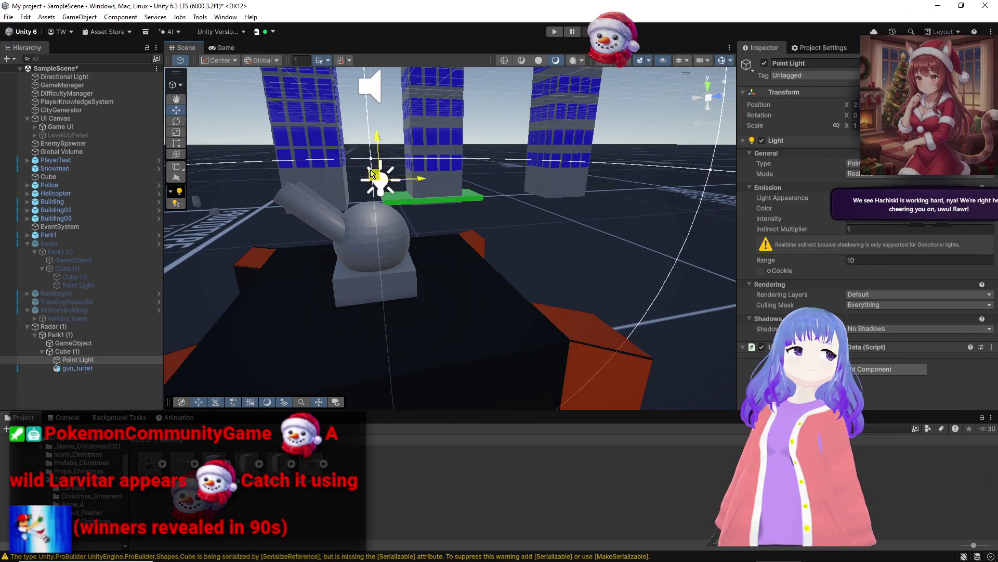
left_click(80, 328)
scroll(863, 260, "down", 5)
scroll(448, 234, "up", 3)
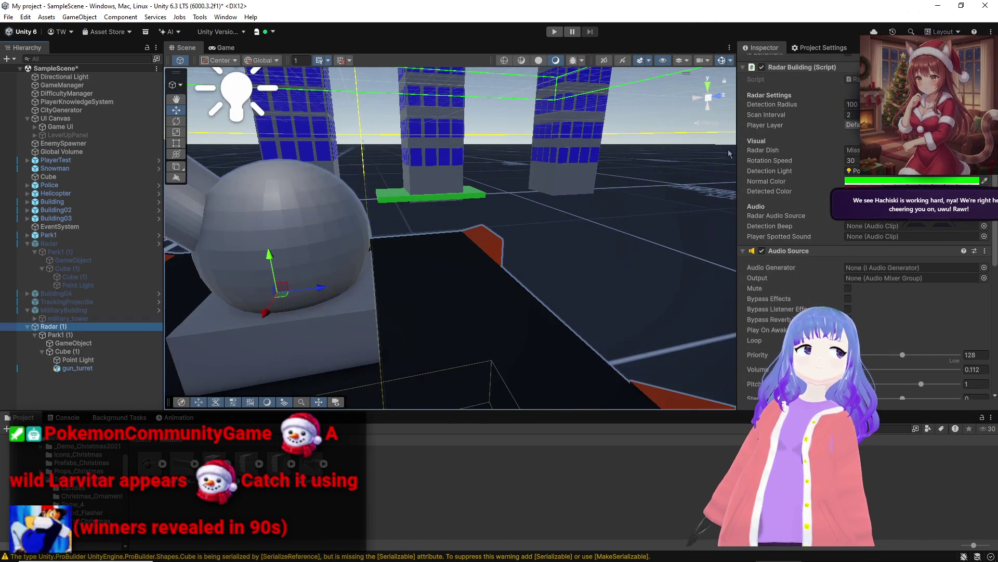
scroll(628, 286, "down", 5)
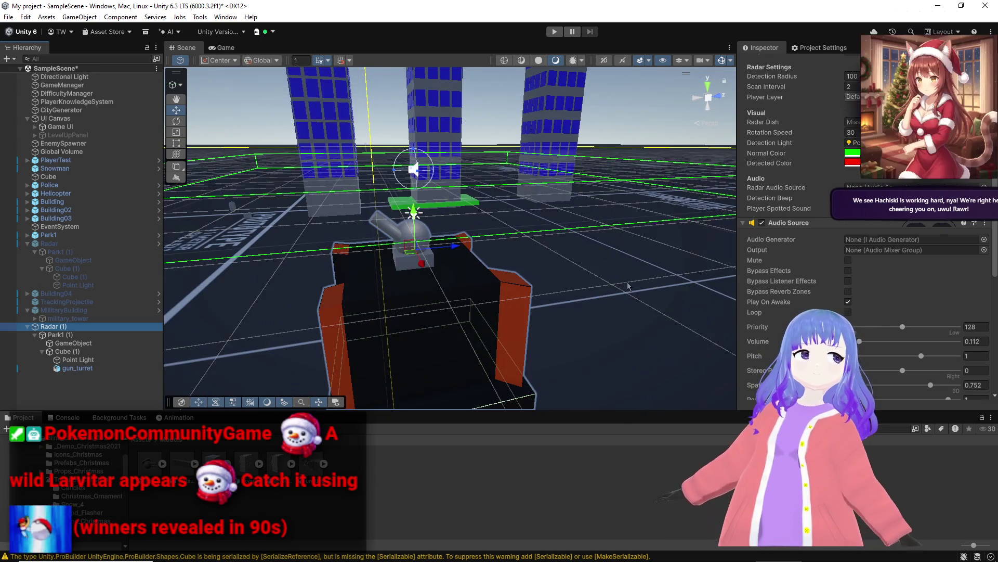
scroll(416, 312, "up", 3)
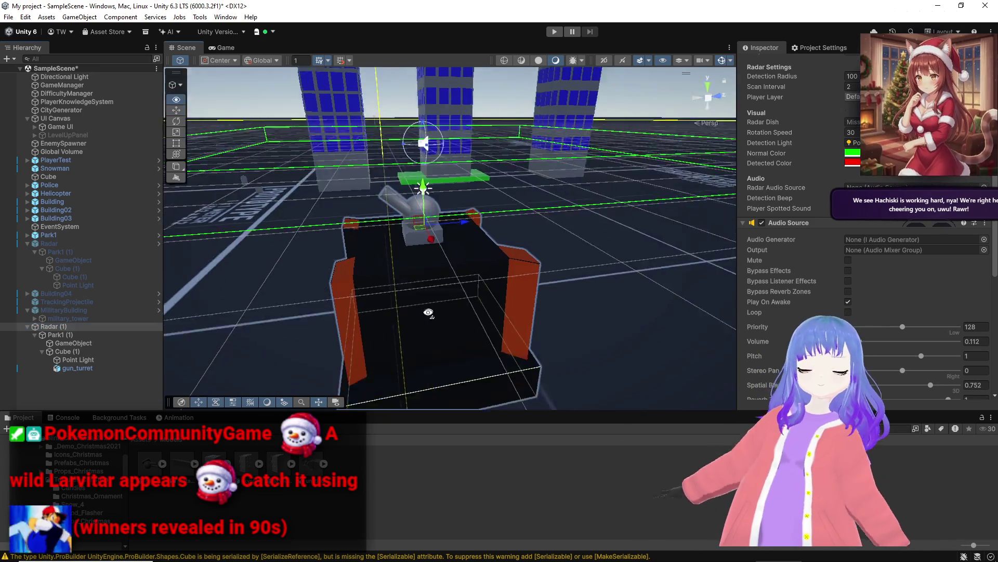
right_click(251, 320)
Step: Create a capsule and place it on the ground beside the radar box
key("Escape")
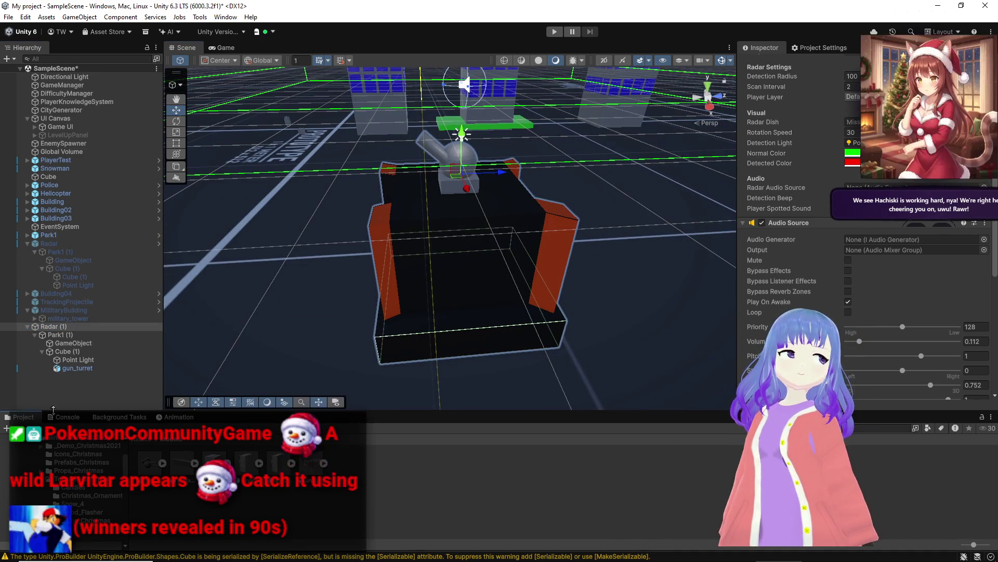
right_click(78, 316)
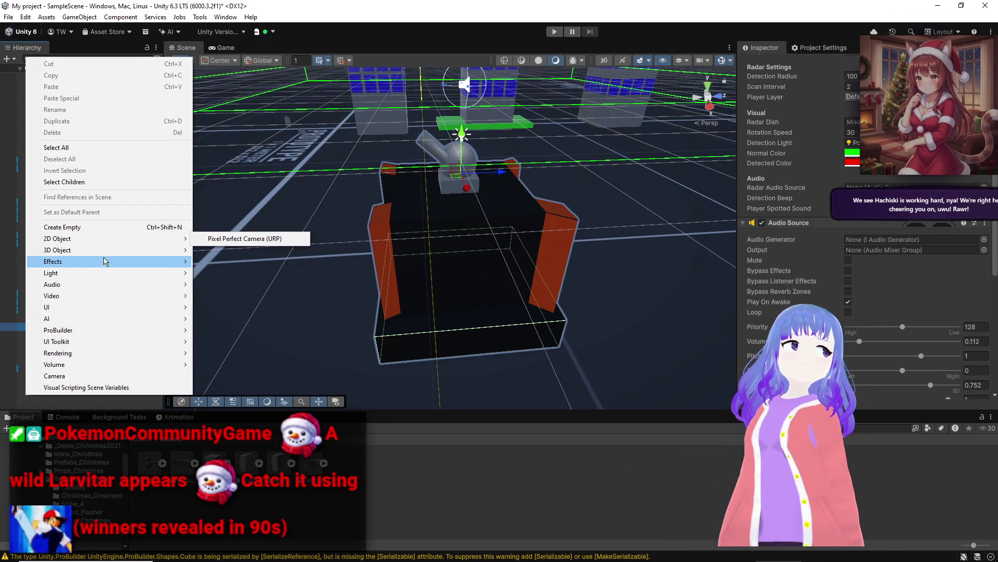
mouse_move(114, 250)
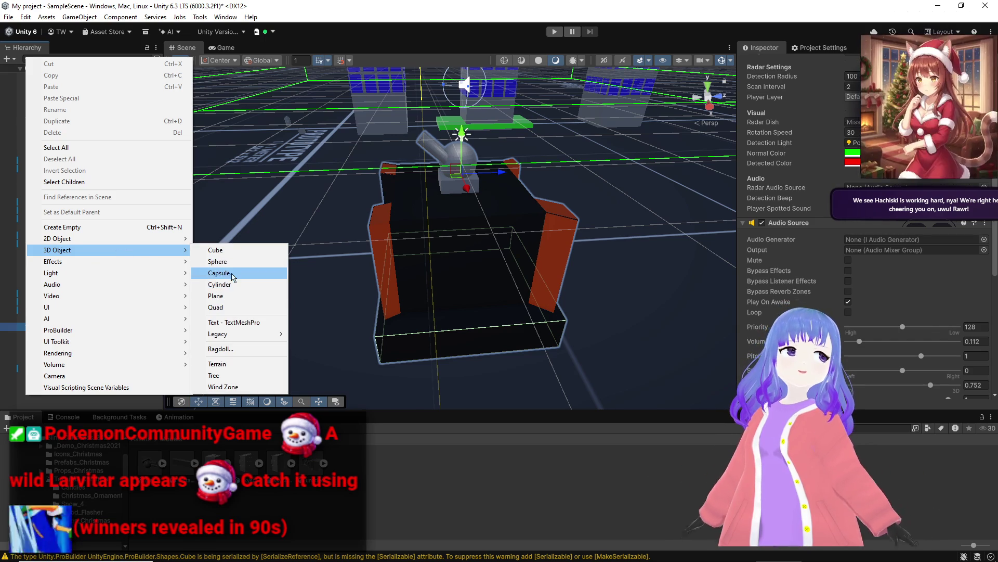
left_click(252, 276)
left_click_drag(447, 255, 244, 300)
key("f")
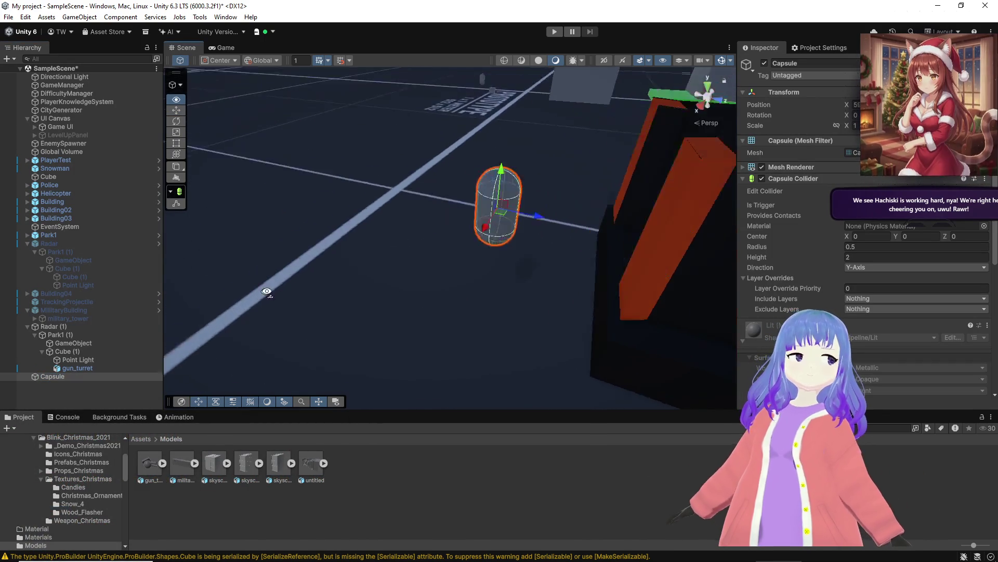
scroll(846, 283, "down", 3)
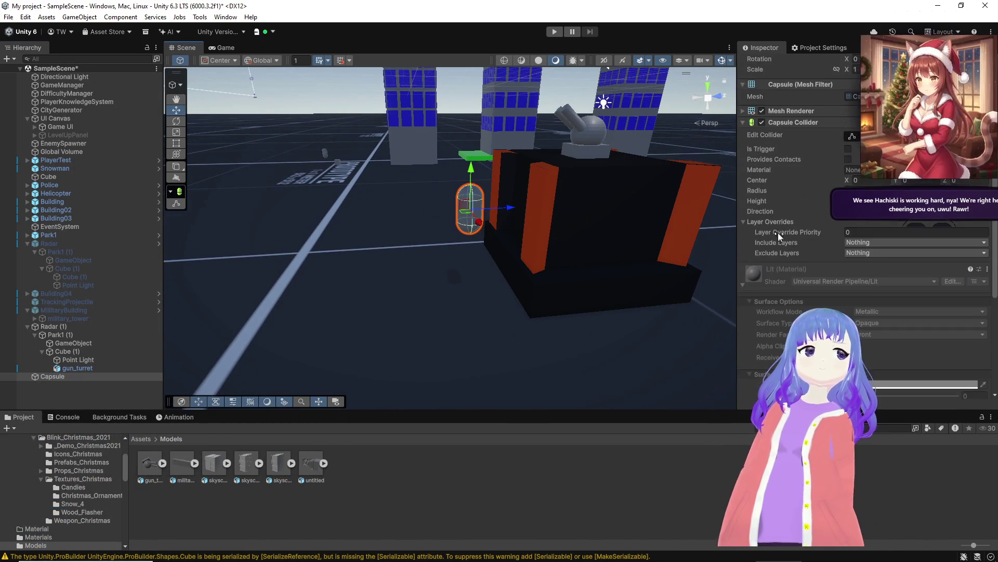
Step: Add the Homing Missile script to the Capsule, leaving its Trail set to None
left_click(743, 123)
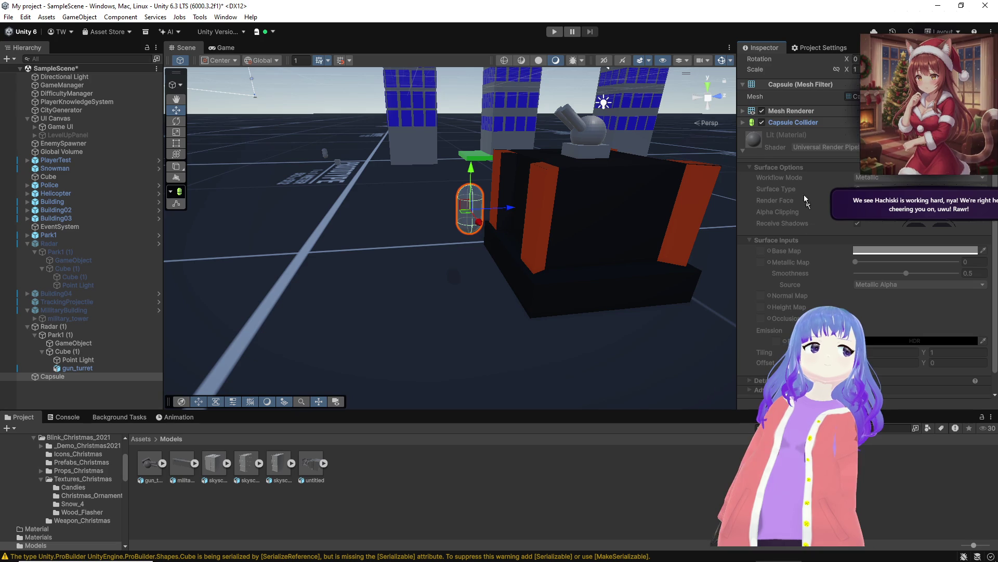
left_click(742, 151)
left_click(845, 230)
type("bui")
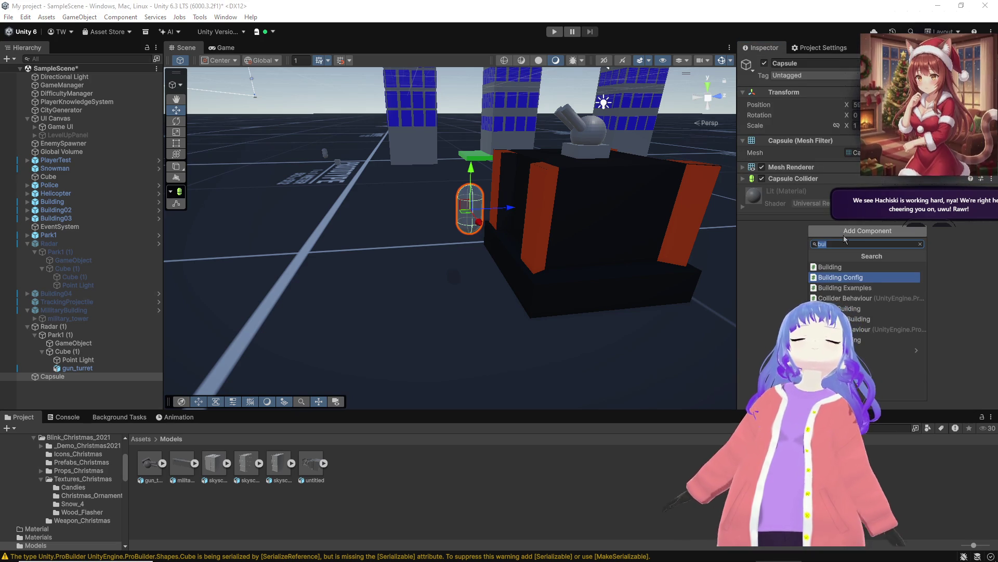
type("miss")
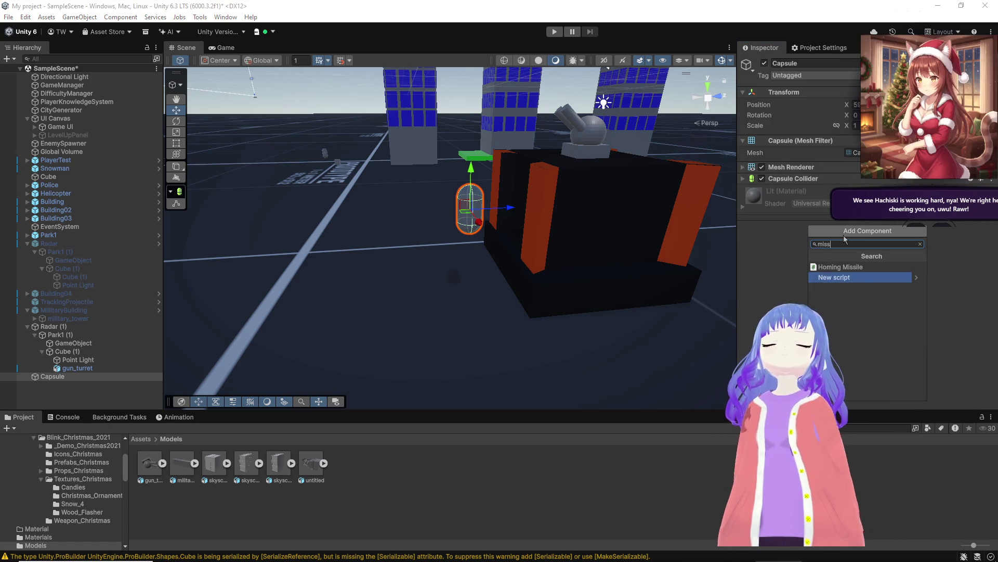
key("Up")
key("Return")
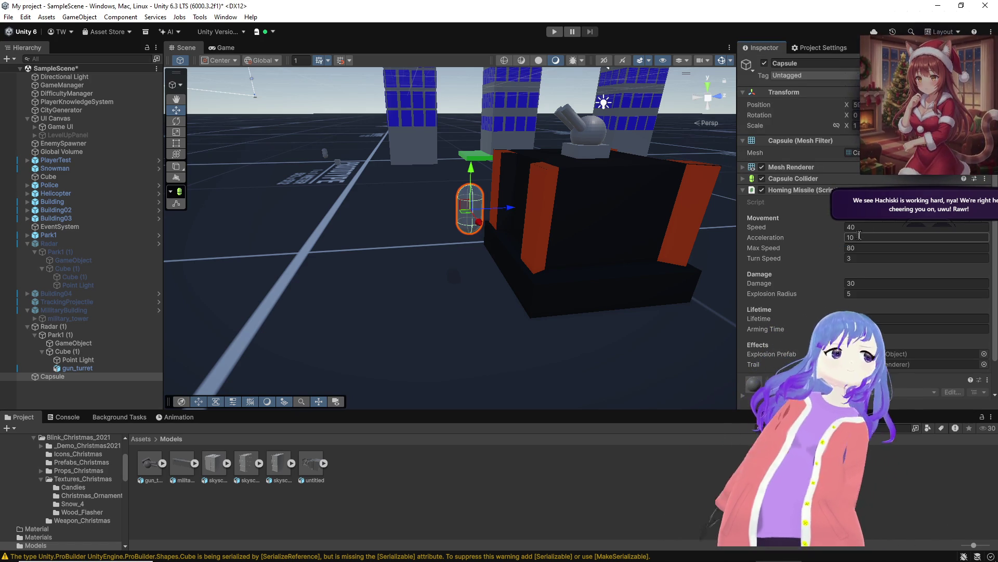
left_click(983, 365)
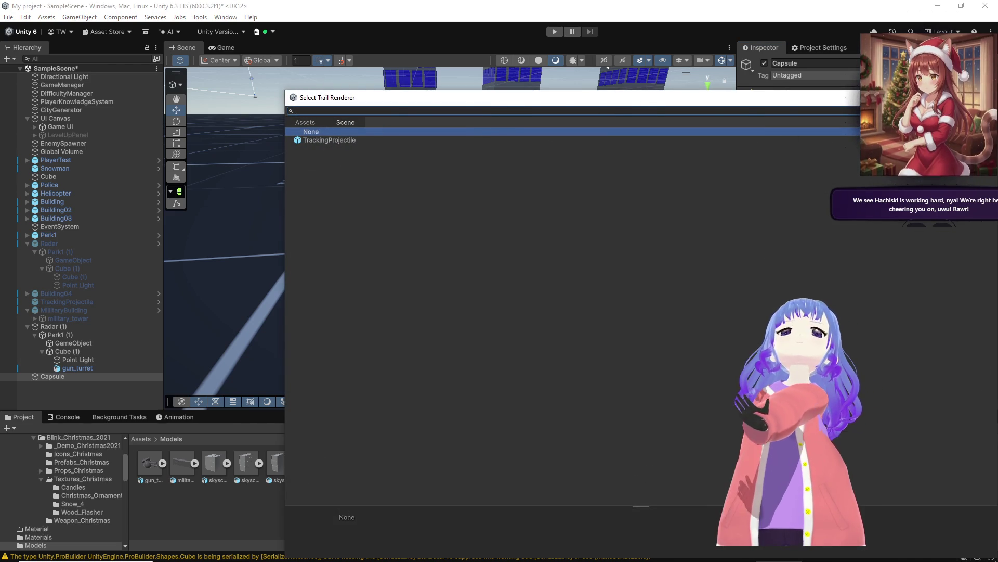
double_click(311, 132)
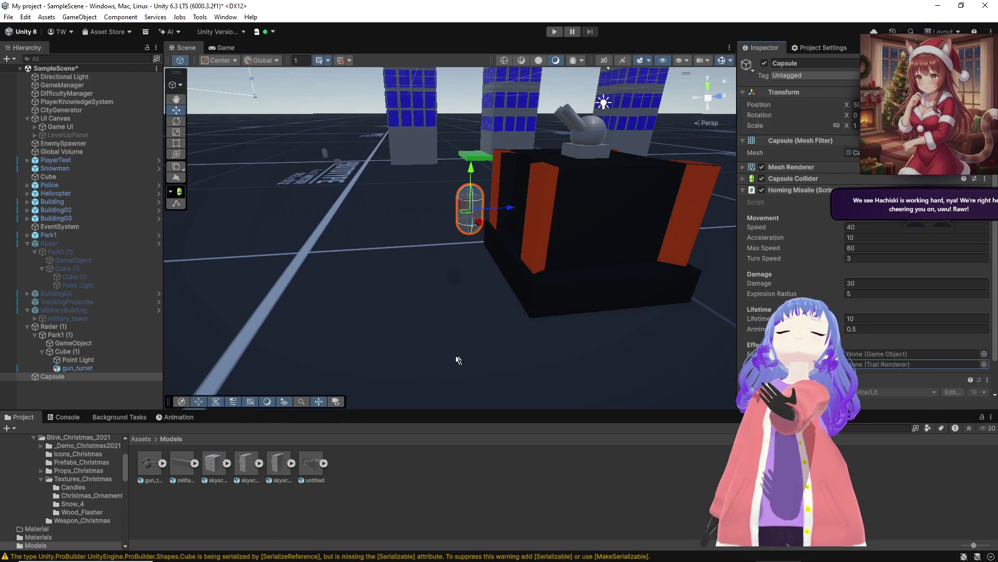
Step: Copy the Trail Renderer component from TrackingProjectile
left_click(64, 302)
scroll(832, 296, "down", 10)
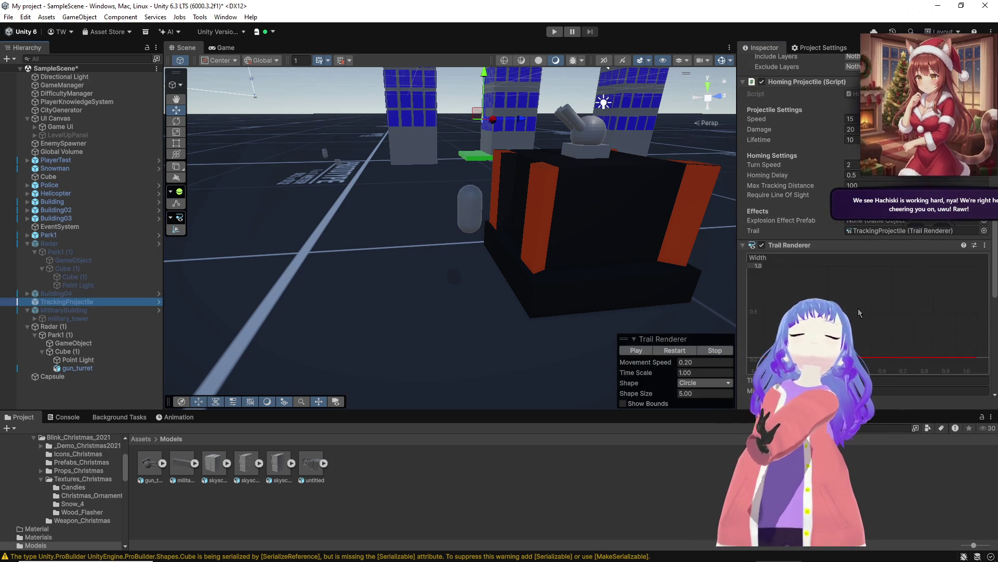
scroll(878, 240, "down", 10)
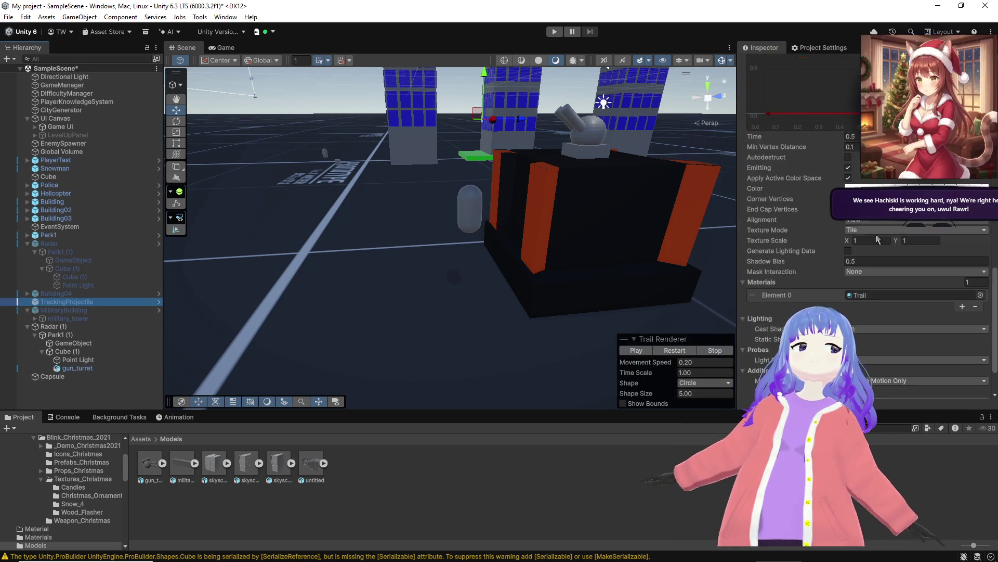
scroll(878, 239, "up", 5)
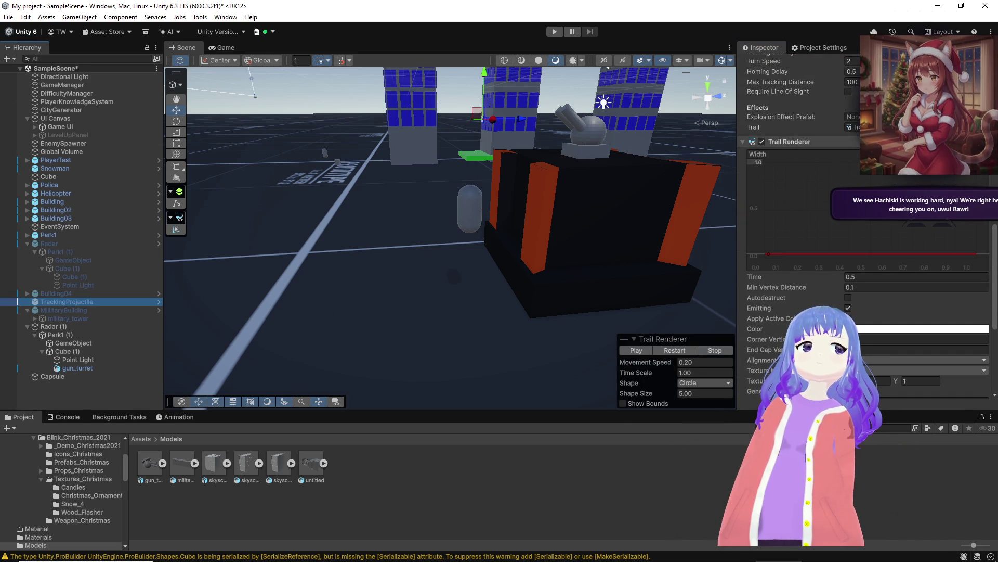
left_click(991, 142)
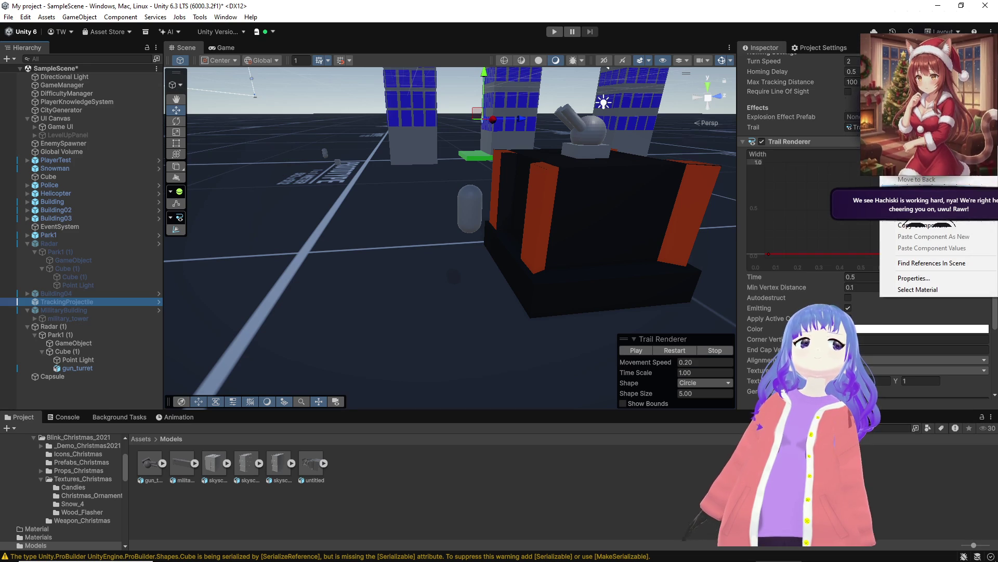
left_click(587, 189)
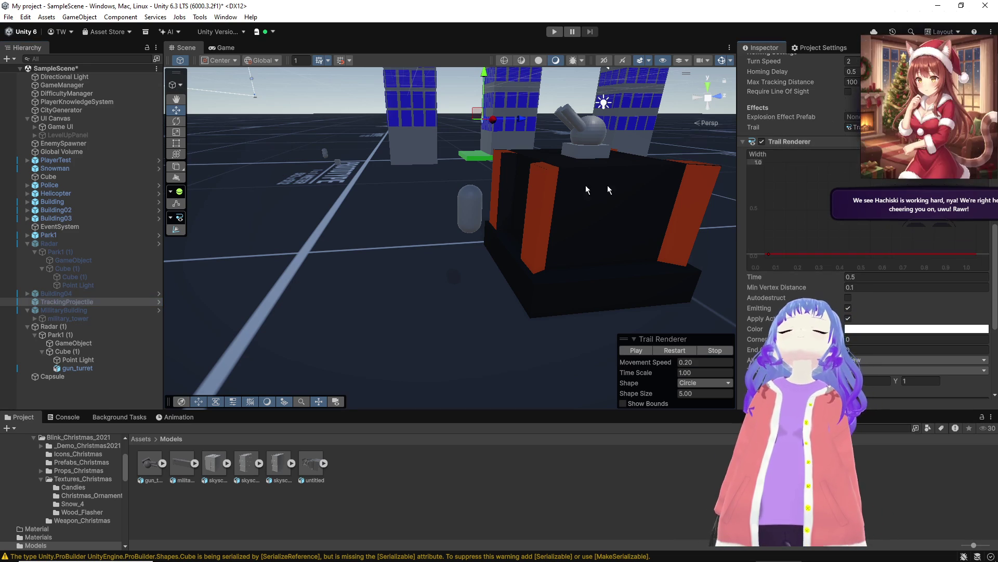
Step: Add a Trail Renderer to the Capsule, paste the copied values, and nudge the capsule left
left_click(55, 376)
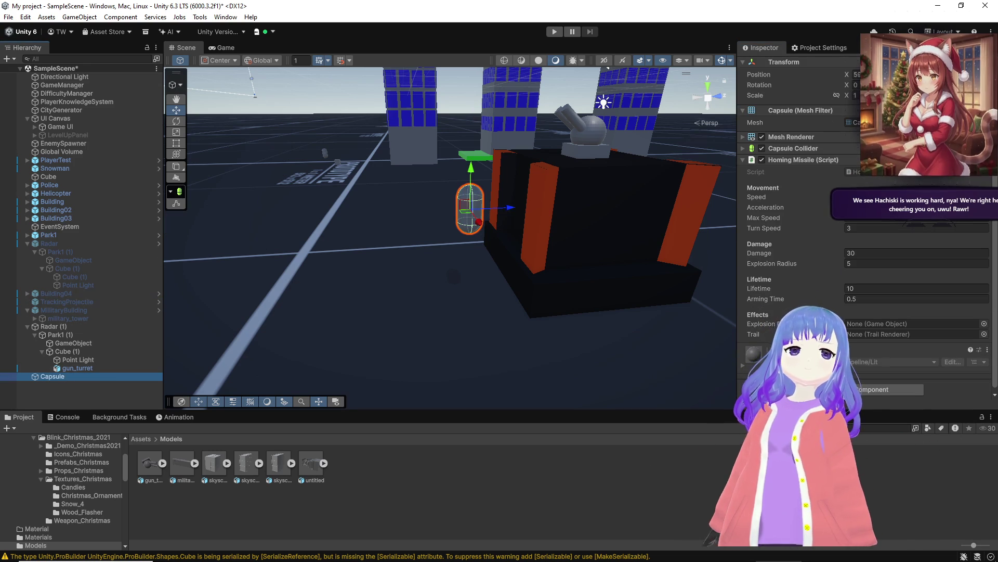
left_click(918, 390)
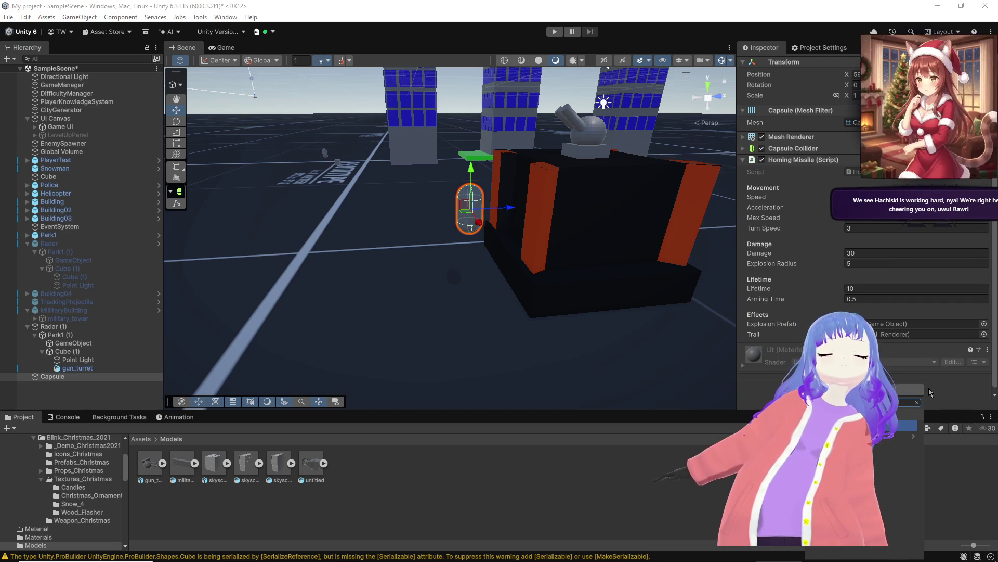
key("Escape")
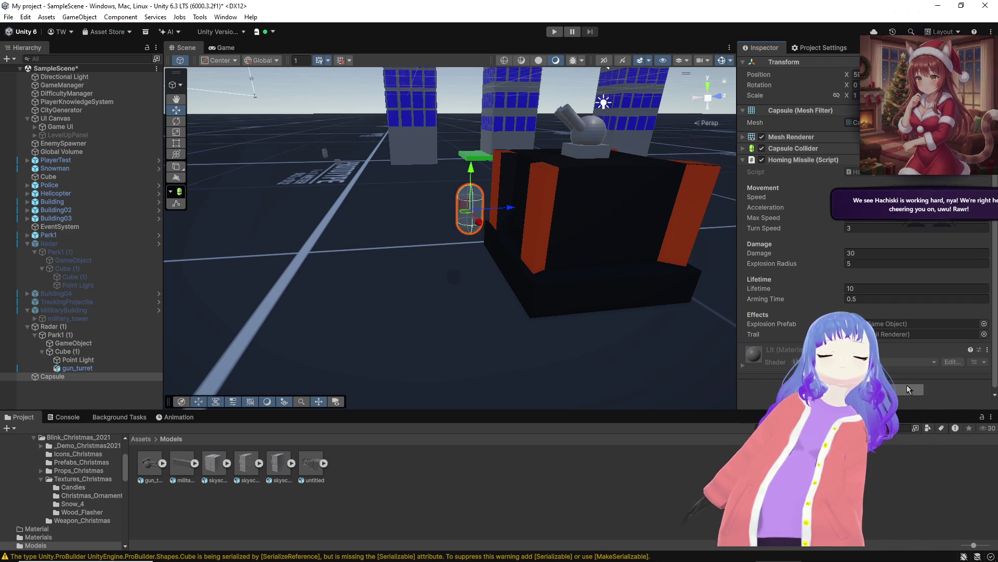
left_click(902, 390)
type("trail")
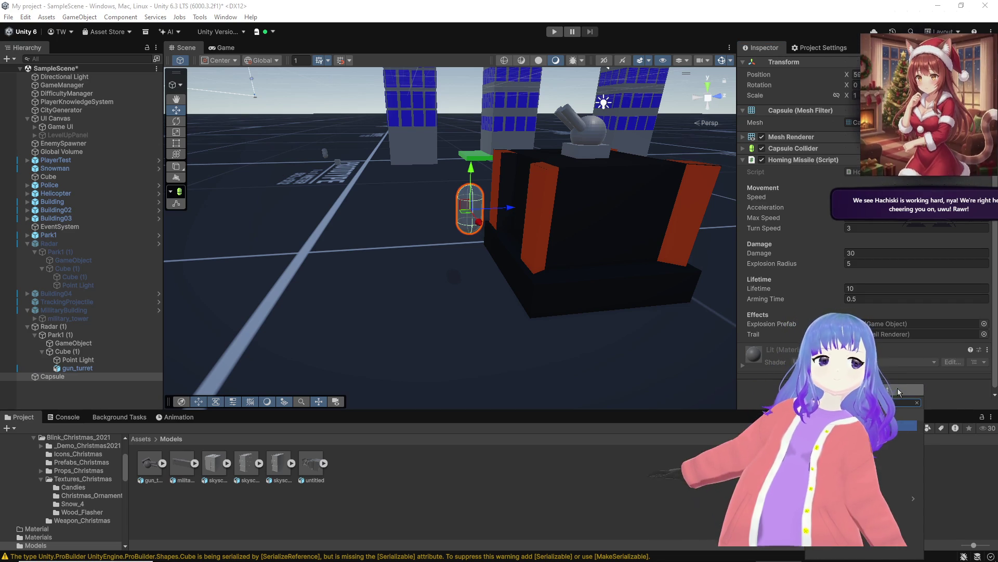
key("Return")
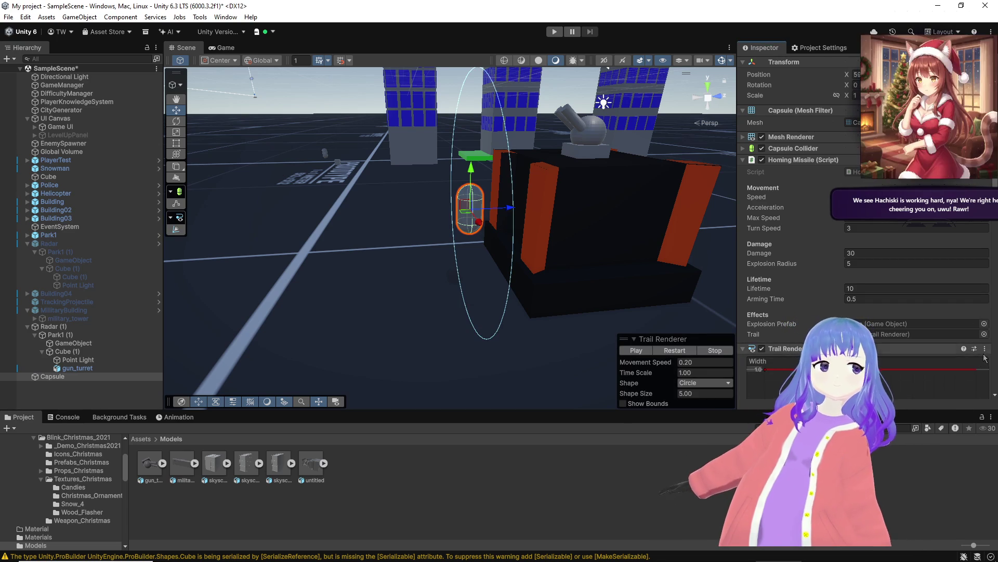
left_click(985, 348)
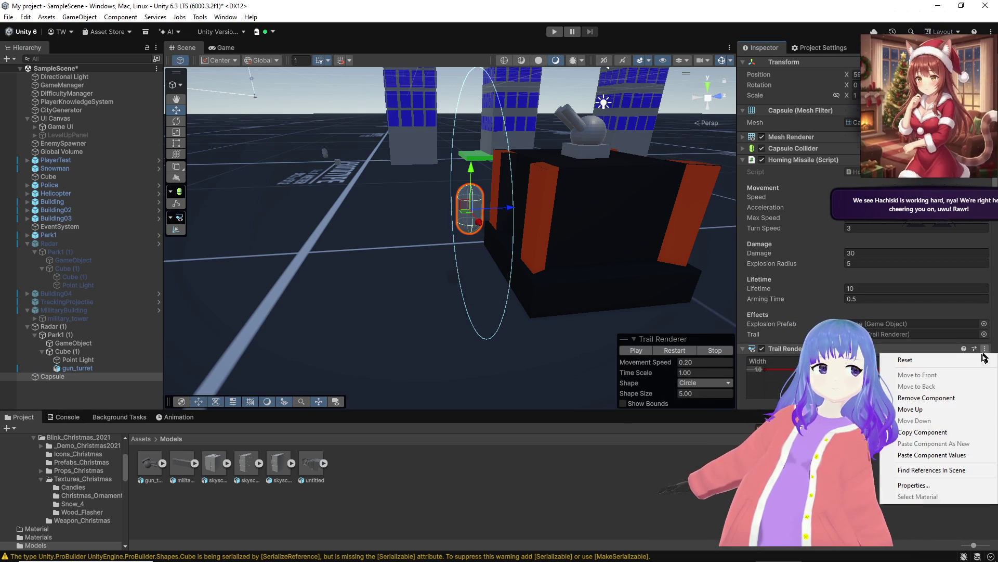
left_click(933, 455)
left_click(745, 353)
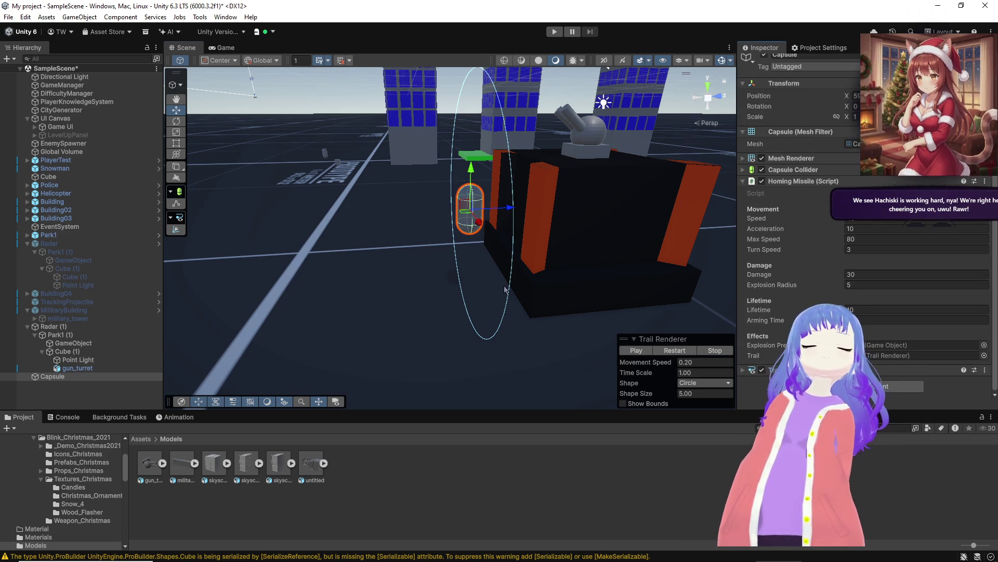
scroll(468, 218, "down", 2)
left_click_drag(450, 228, 310, 208)
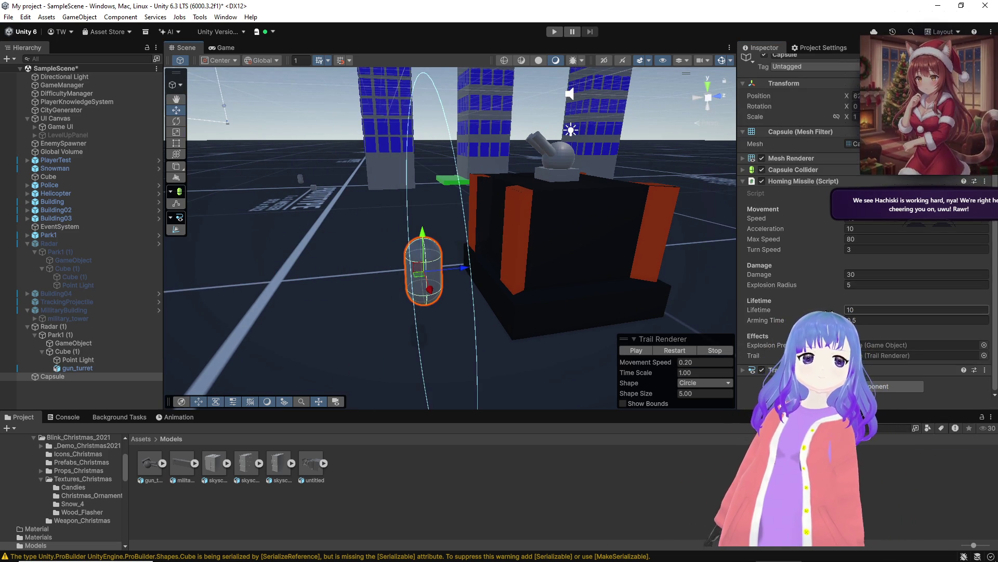
Step: Apply the red material from Assets/Materials to the capsule
left_click(140, 438)
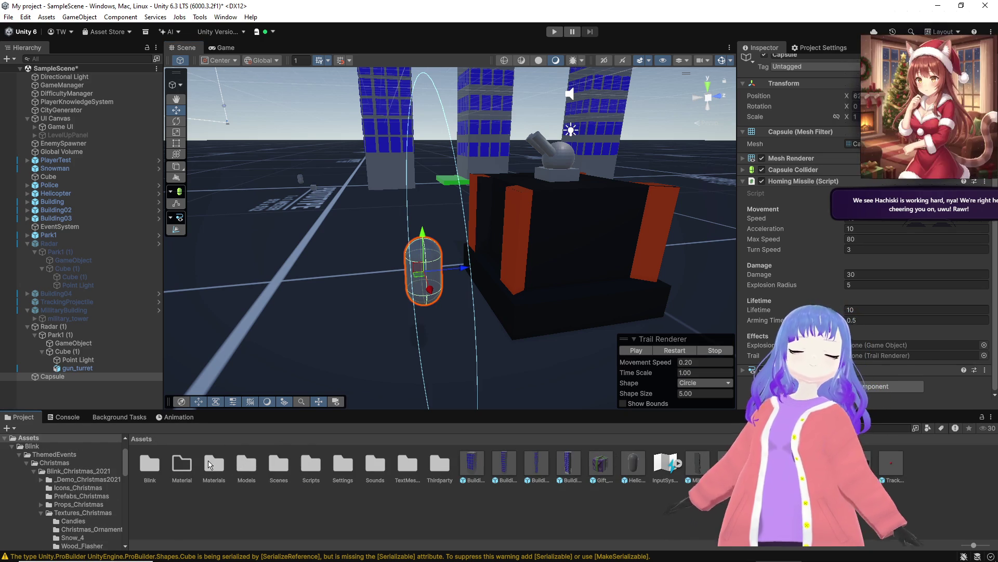
double_click(214, 464)
left_click_drag(380, 461, 424, 286)
left_click(429, 289)
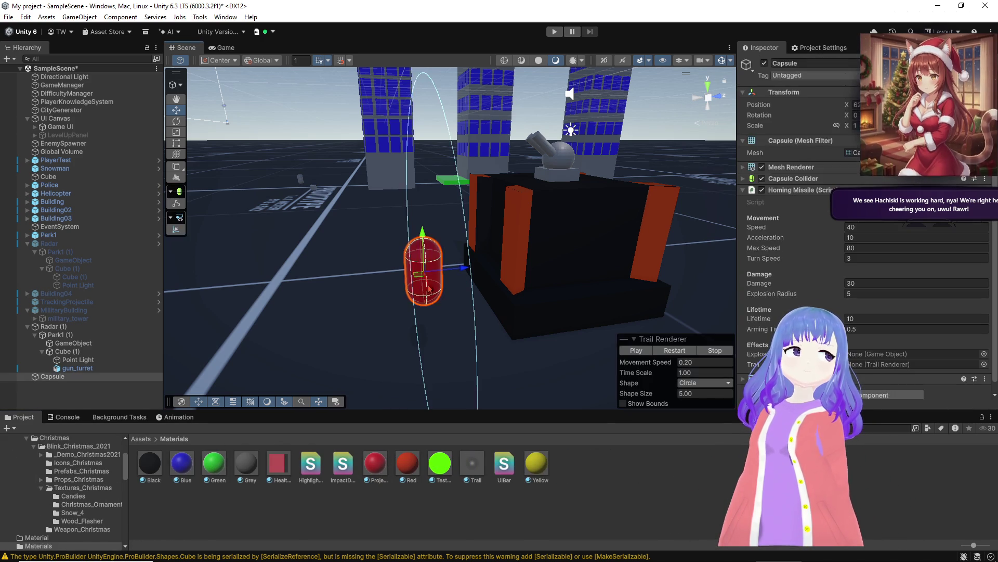
Step: Set the capsule's Scale X to 0.2 to make it thin
type(".2")
key("Tab")
type(".2")
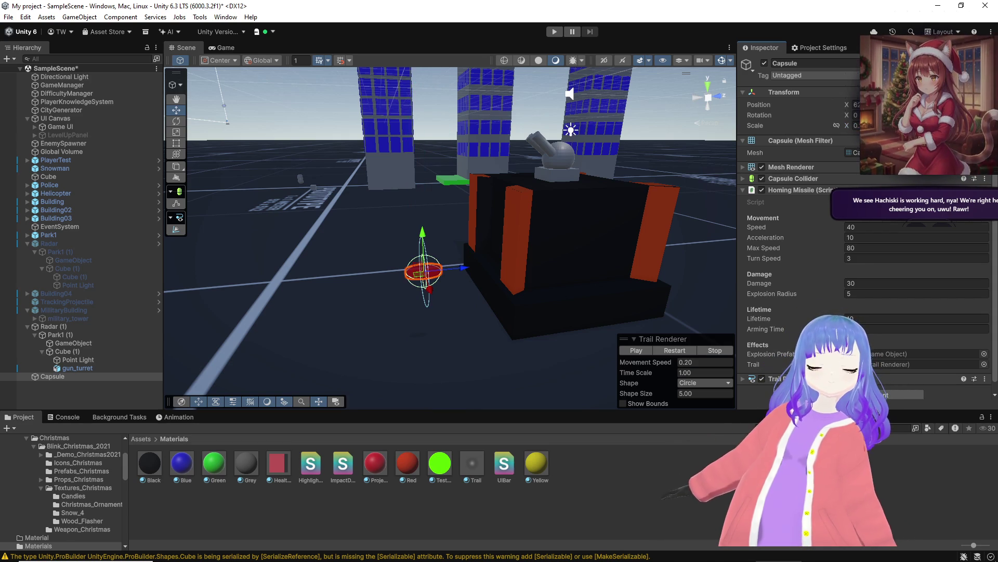
key("ctrl+z")
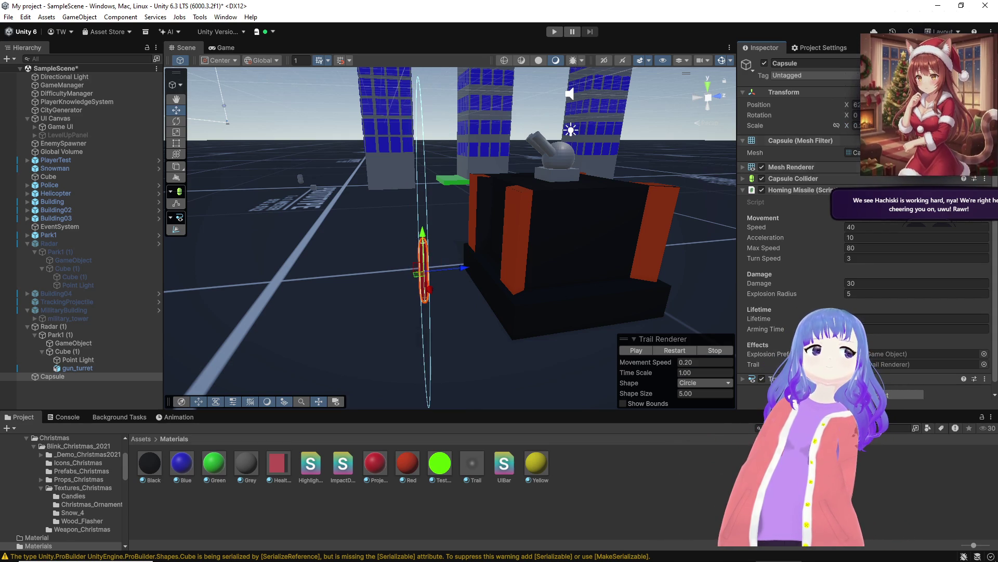
mouse_move(501, 236)
left_mouse_down()
mouse_move(408, 247)
mouse_move(471, 243)
left_mouse_up()
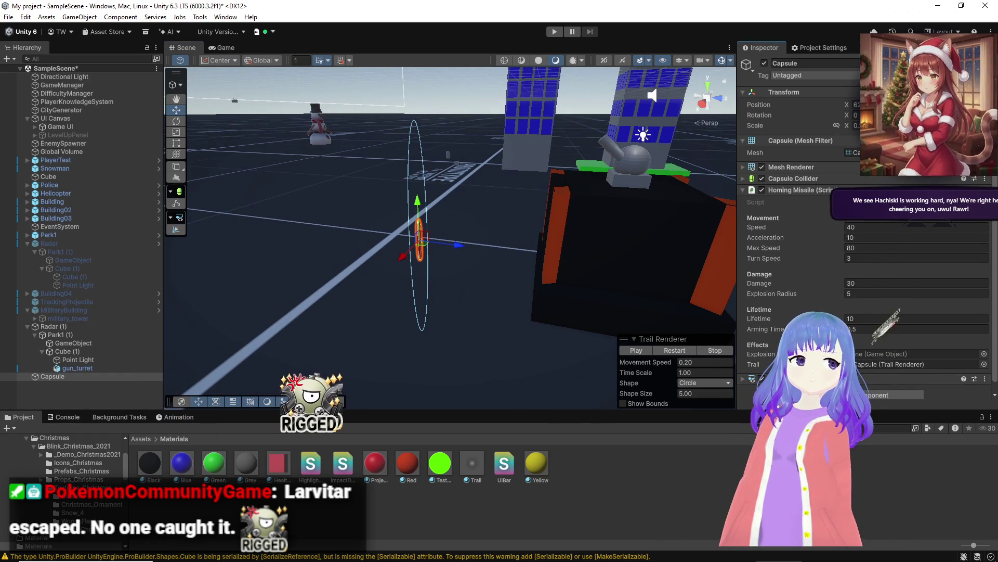
mouse_move(663, 560)
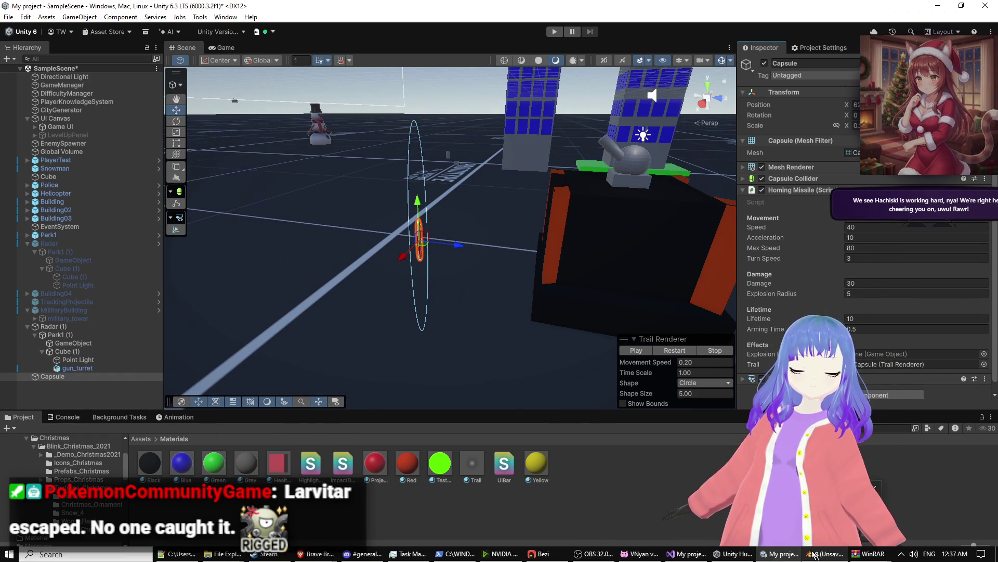
left_click_drag(434, 308, 759, 134)
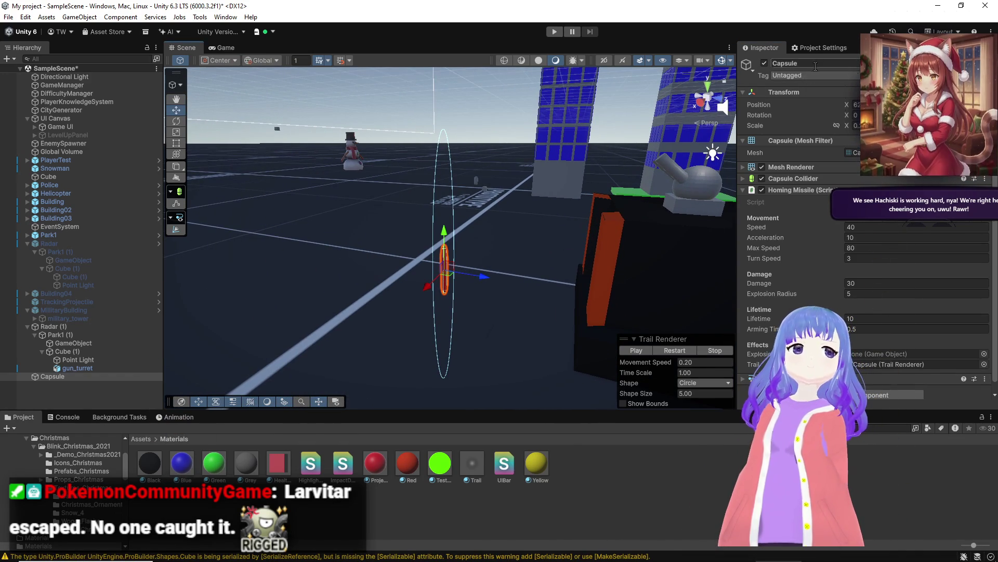
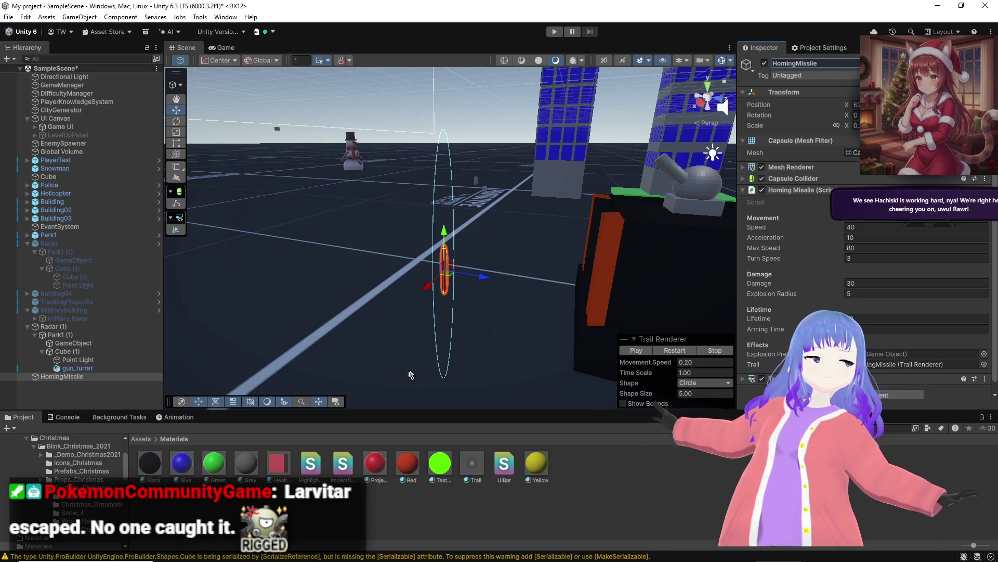
Step: Save HomingMissile as a prefab asset in the top-level Assets folder
left_click(141, 438)
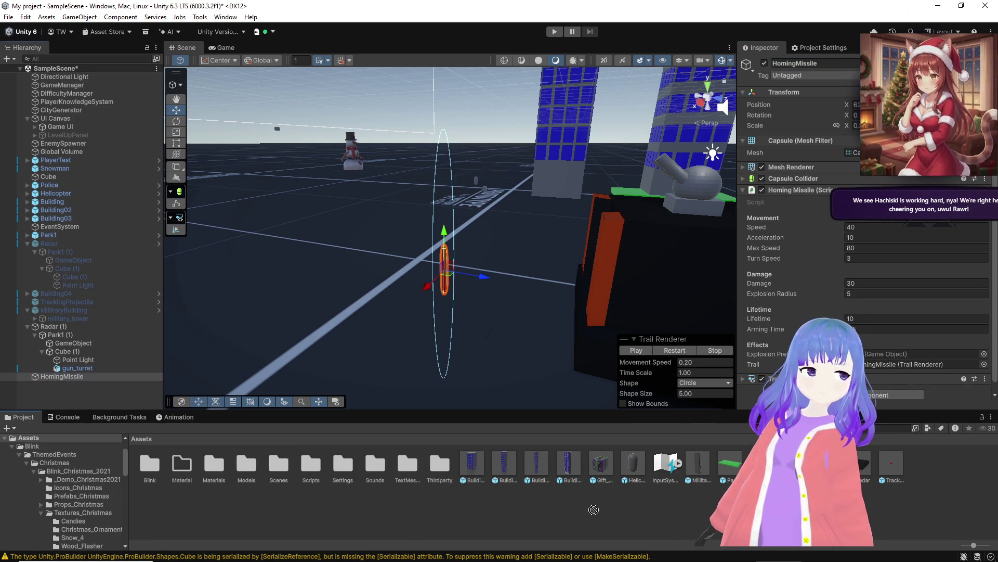
left_click_drag(594, 509, 593, 509)
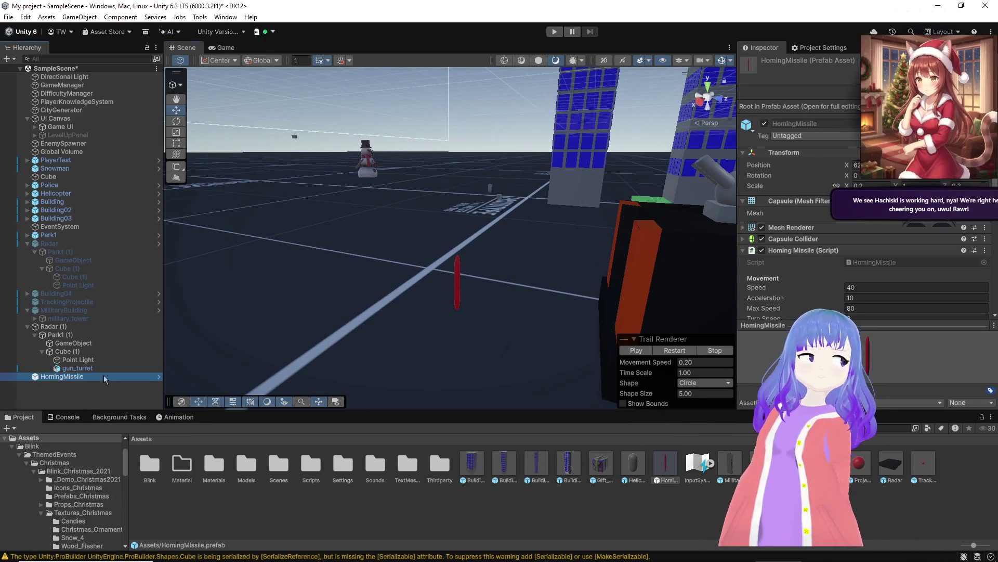
left_click(104, 377)
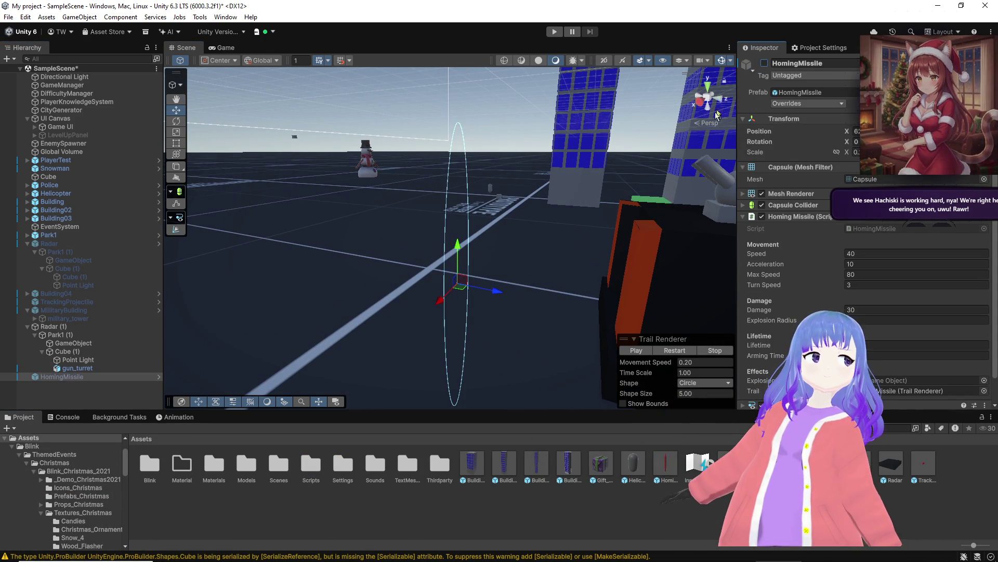
left_click(729, 204)
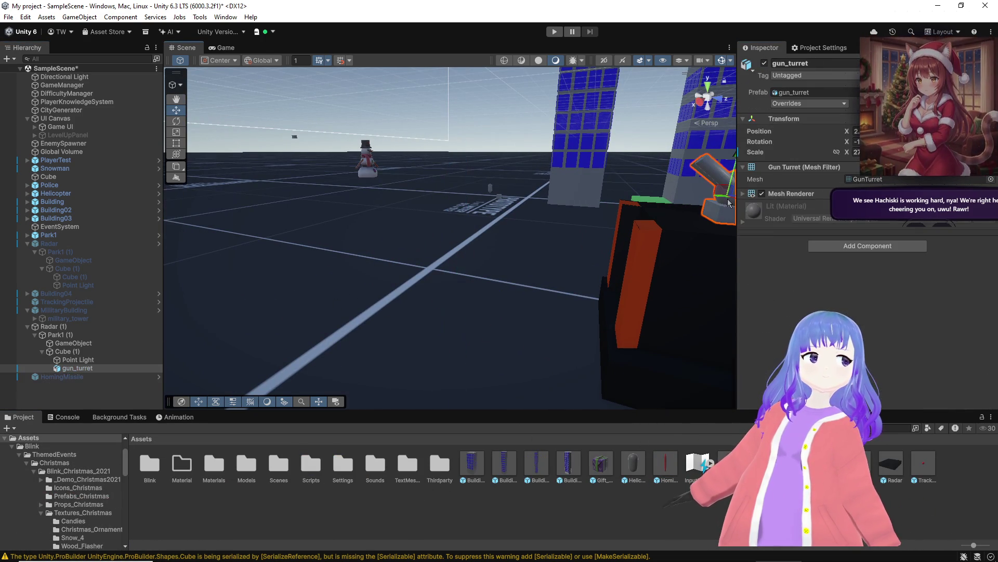
Step: Frame Radar (1) and remove its Radar Building script, keeping Building Config and Audio Source
left_click(78, 327)
key("f")
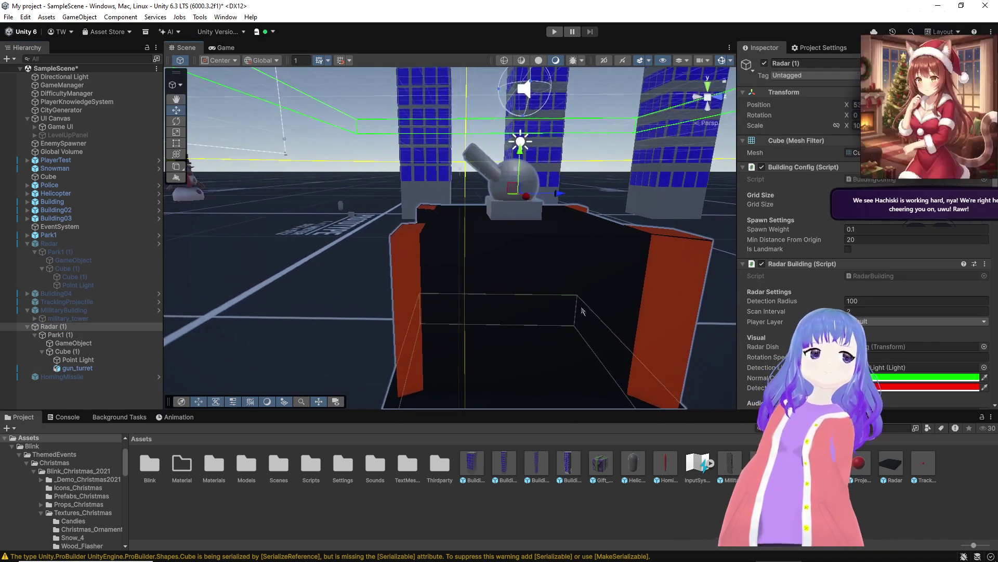
scroll(864, 234, "down", 6)
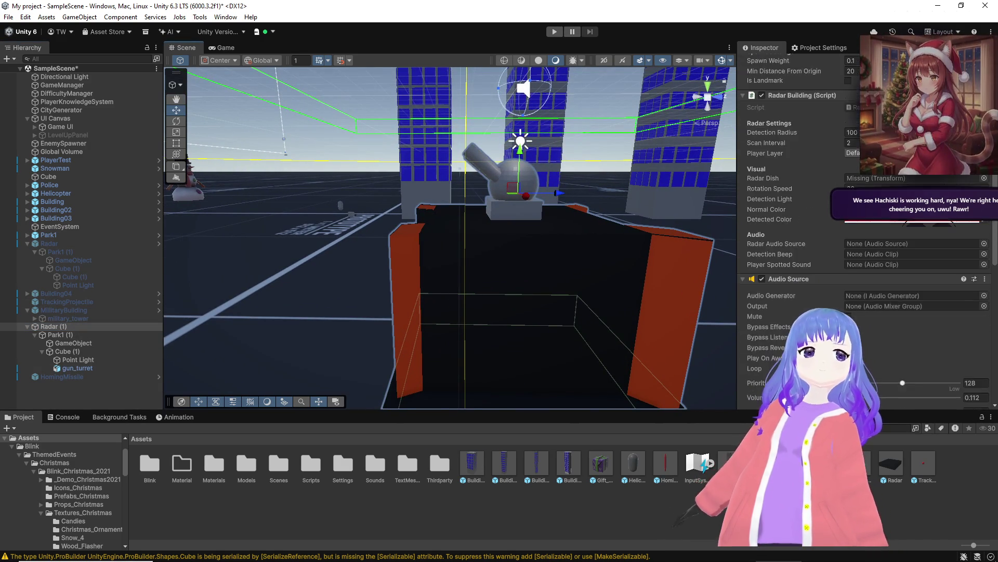
scroll(868, 383, "up", 2)
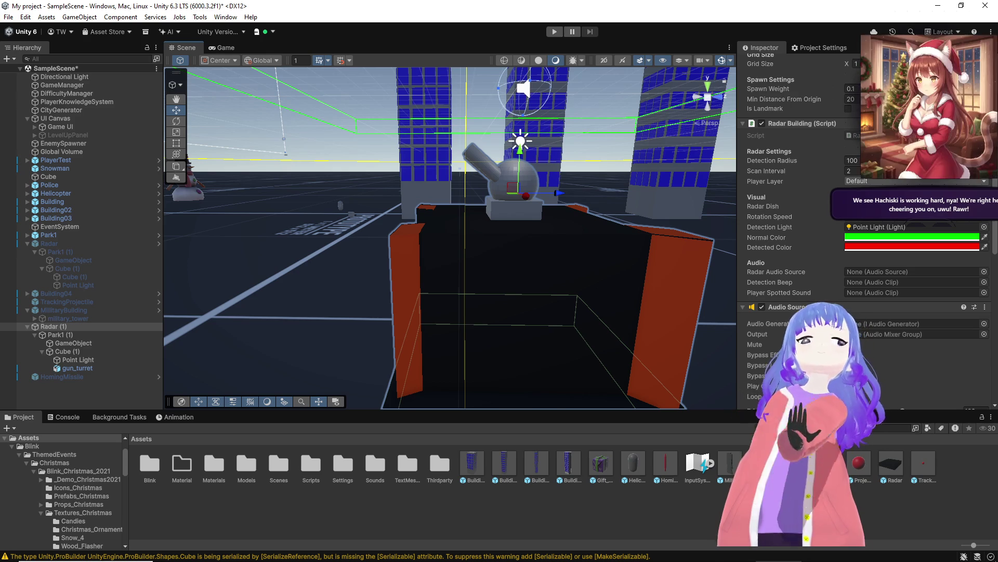
left_click(985, 123)
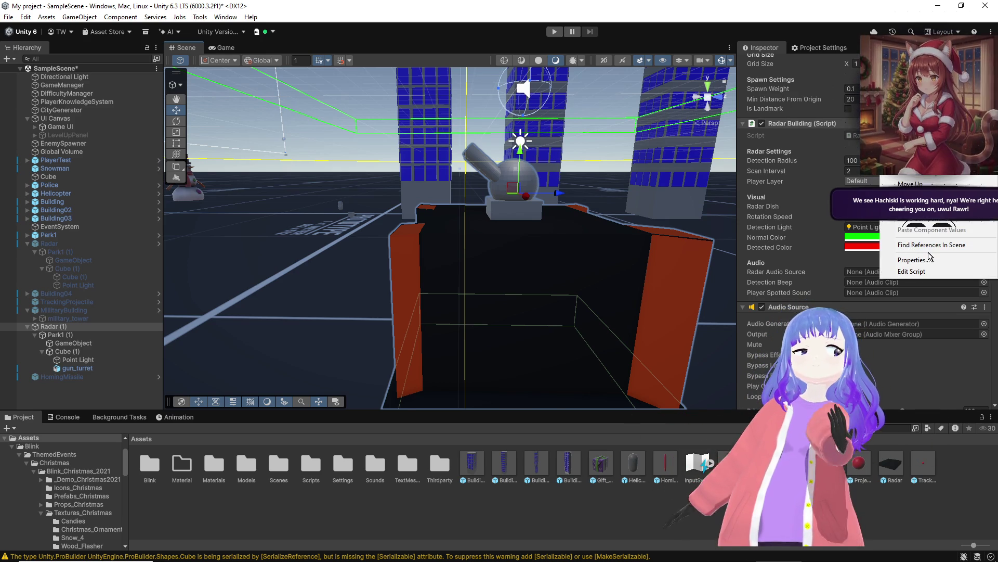
left_click(934, 183)
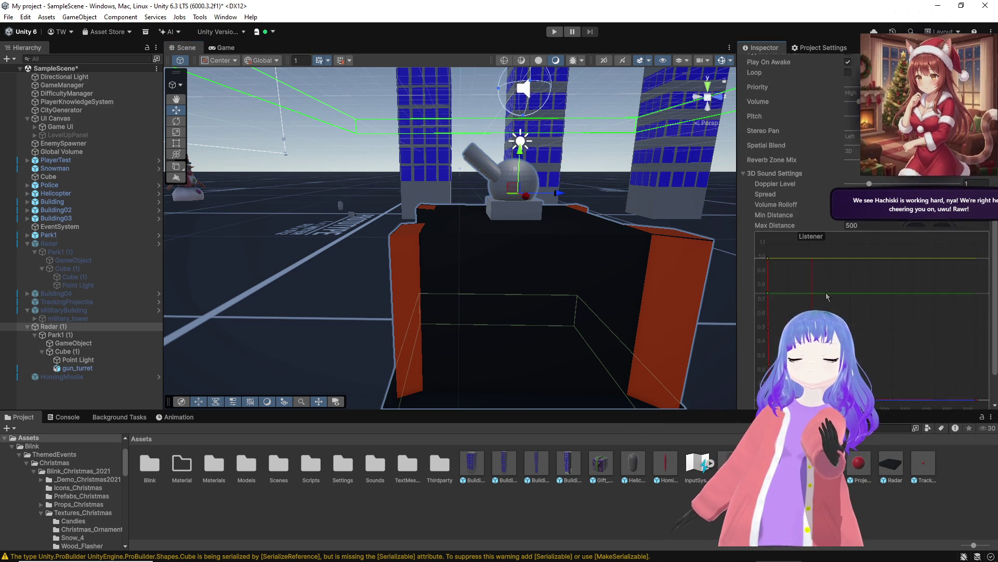
left_click(745, 151)
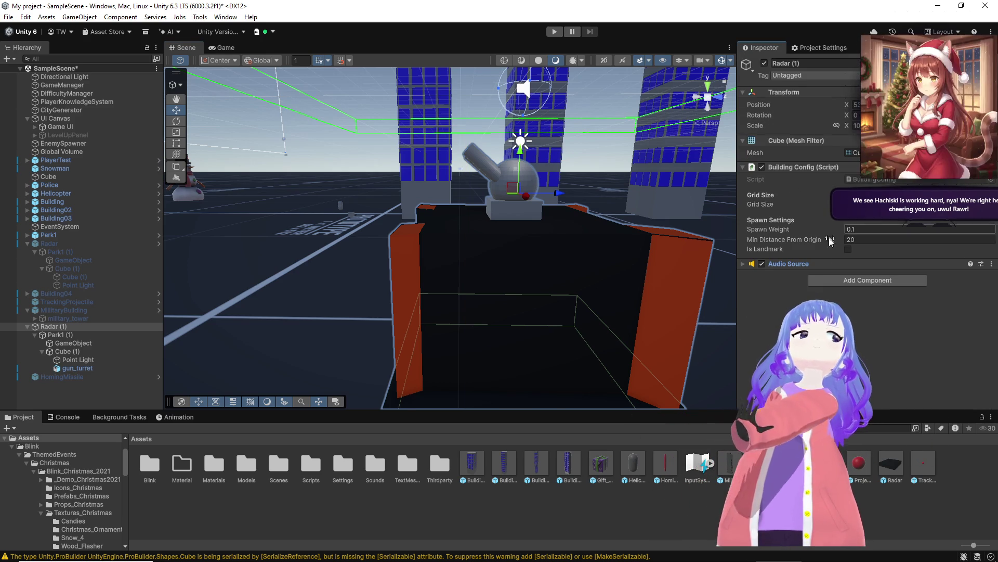
left_click(846, 285)
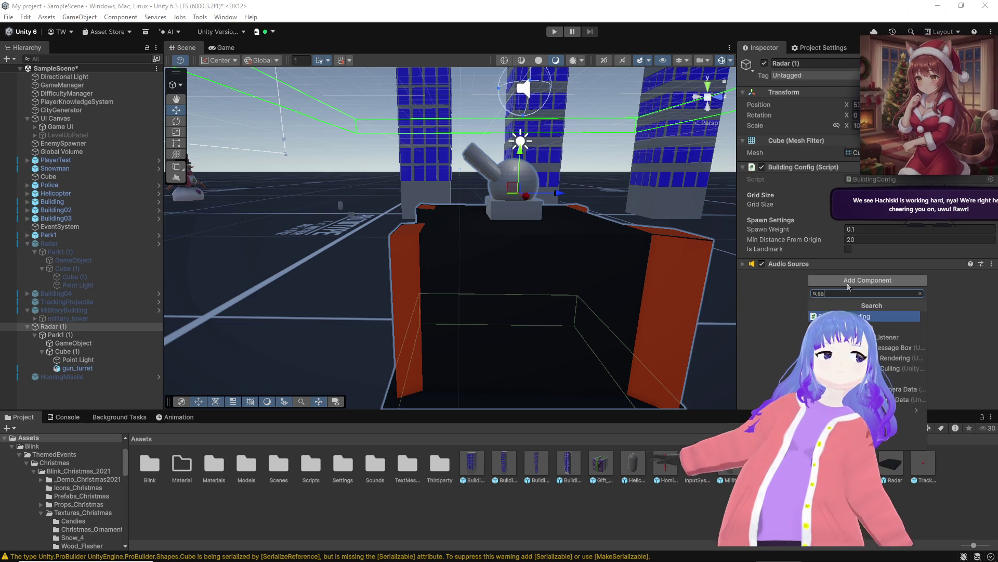
Step: Add a SAM Site Building script to Radar (1) and confirm HomingMissile is its Missile Prefab
left_click(842, 316)
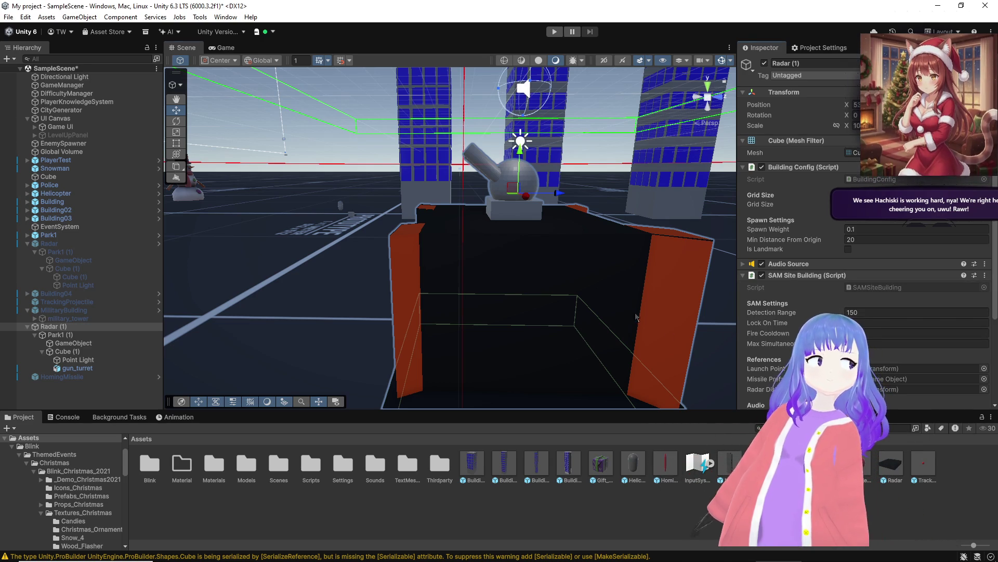
scroll(636, 316, "up", 5)
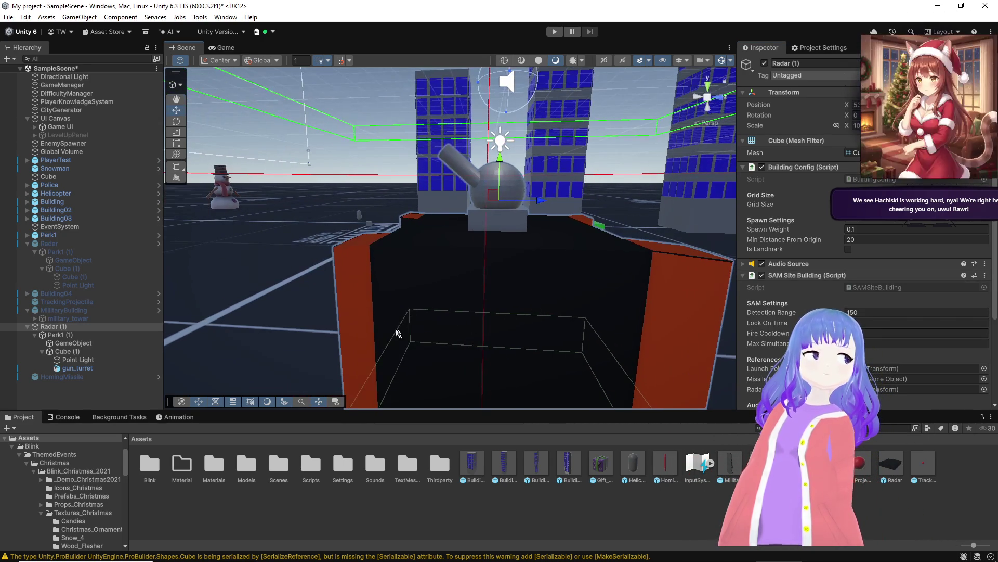
scroll(493, 331, "up", 4)
scroll(790, 239, "down", 3)
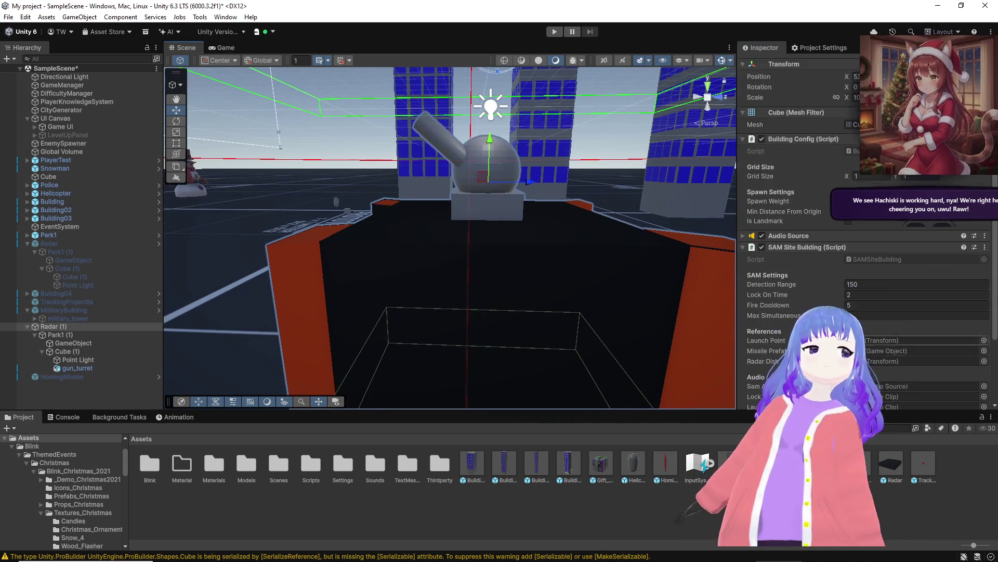
scroll(863, 234, "down", 2)
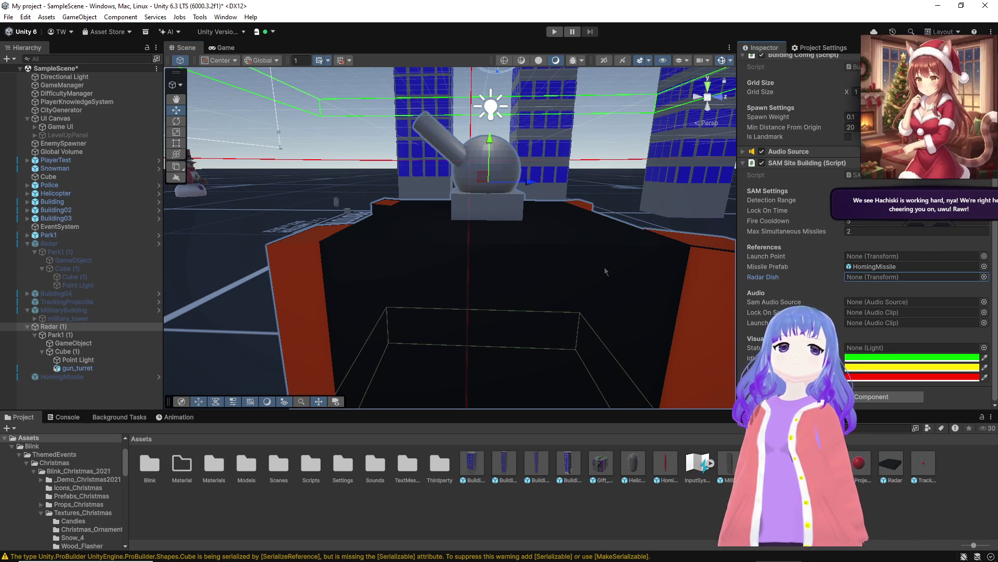
scroll(507, 239, "down", 2)
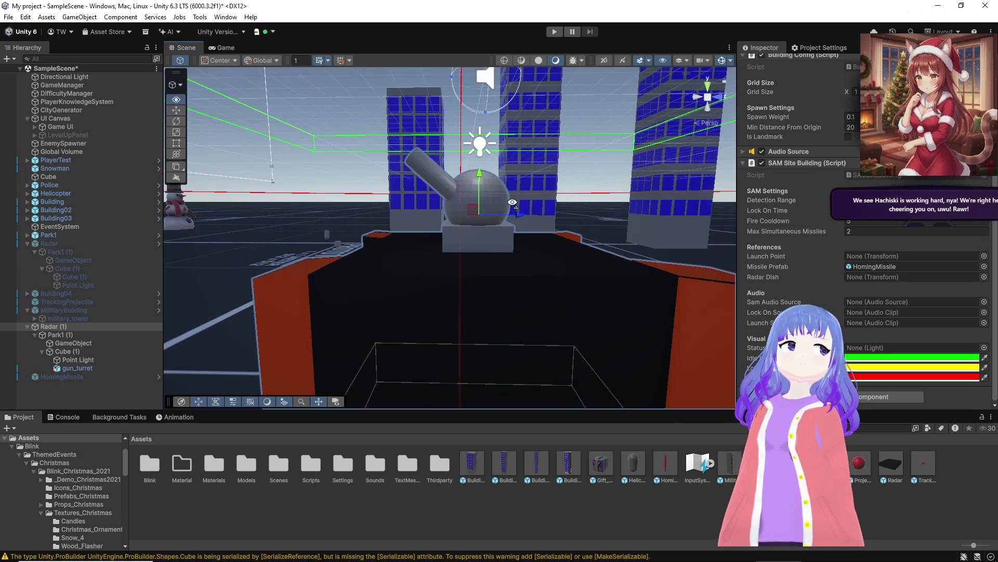
left_click(90, 351)
right_click(89, 351)
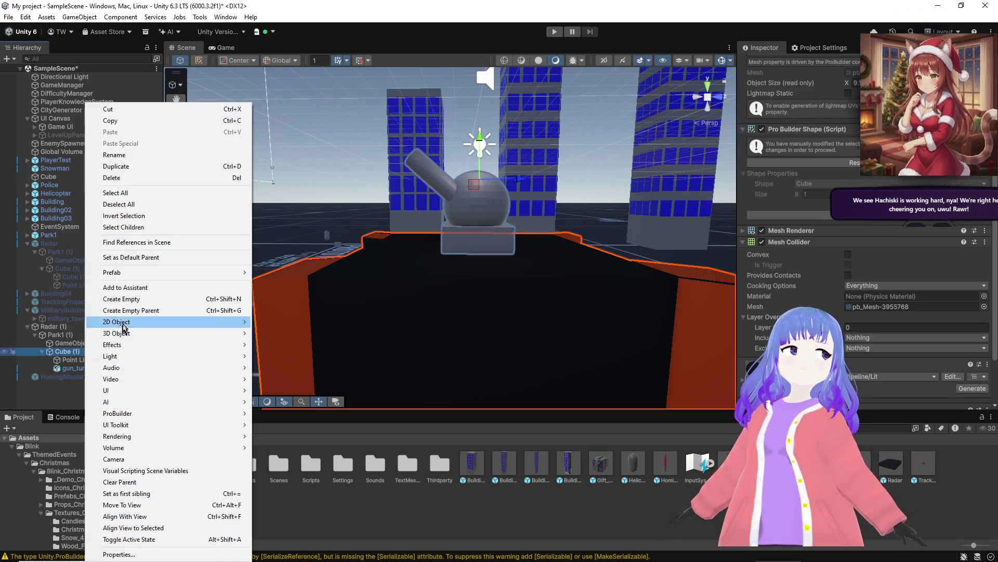
Step: Create a ShootPoint child under Cube (1) and assign it as Radar (1)'s Launch Point
left_click(150, 303)
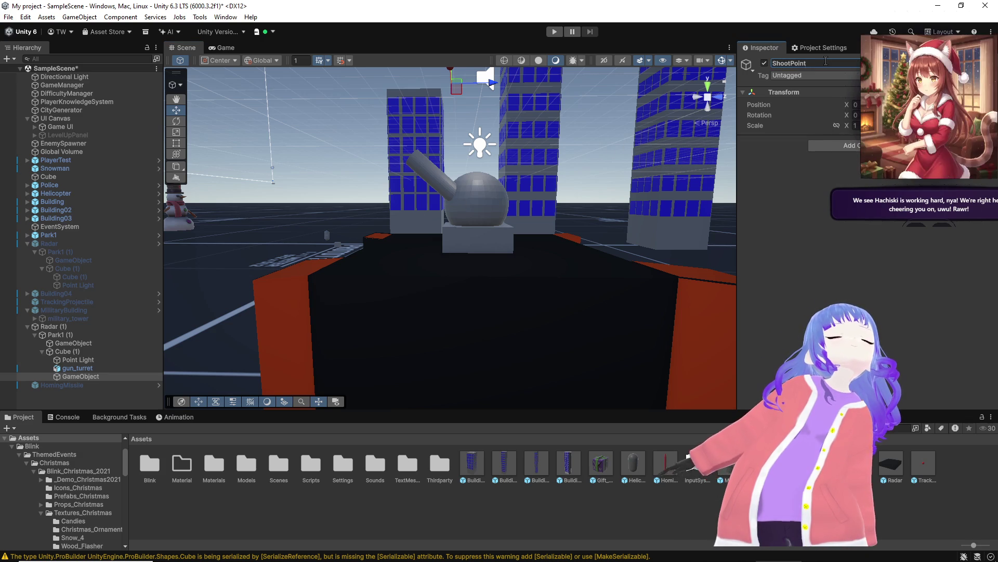
left_click(53, 326)
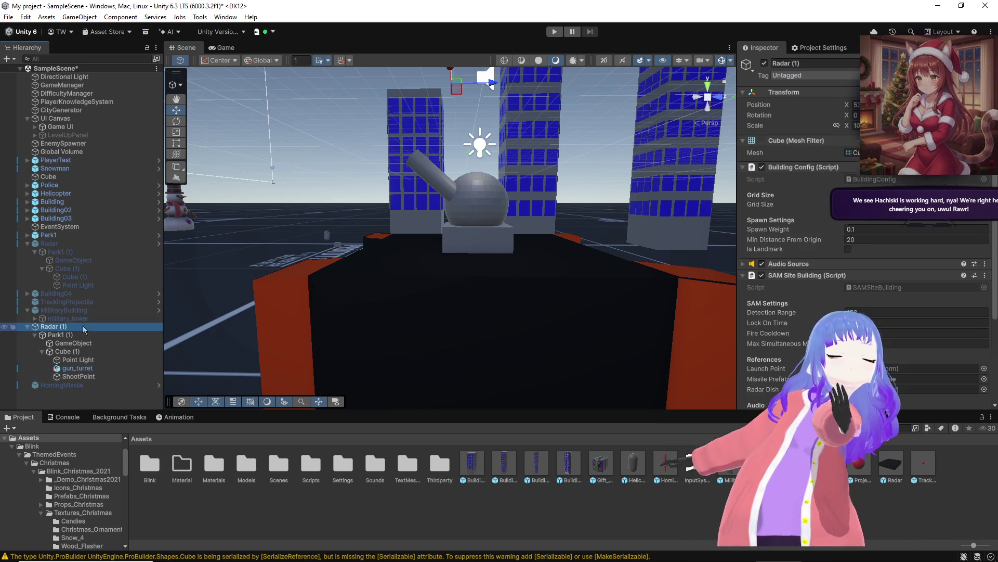
scroll(752, 313, "down", 3)
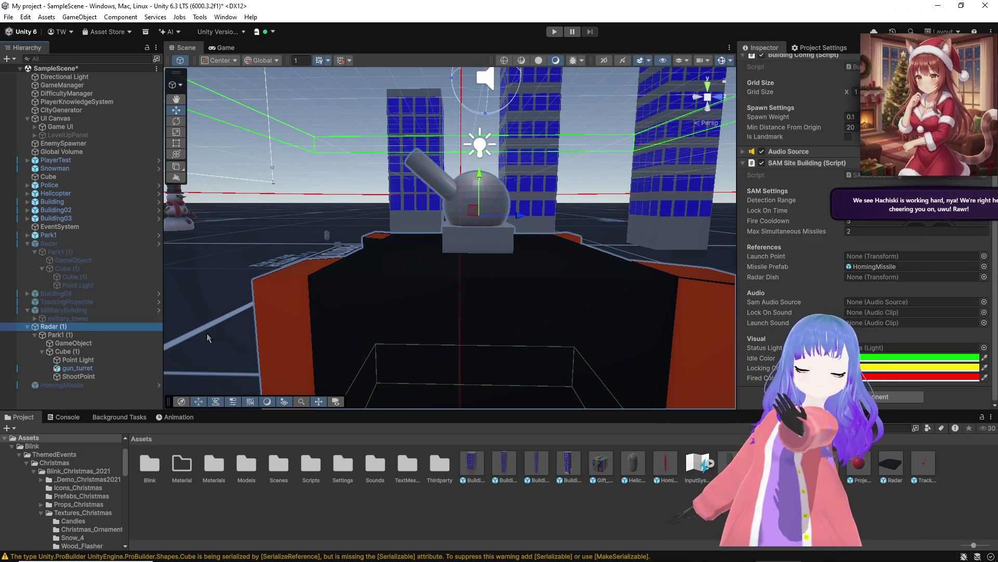
left_click_drag(81, 370, 801, 301)
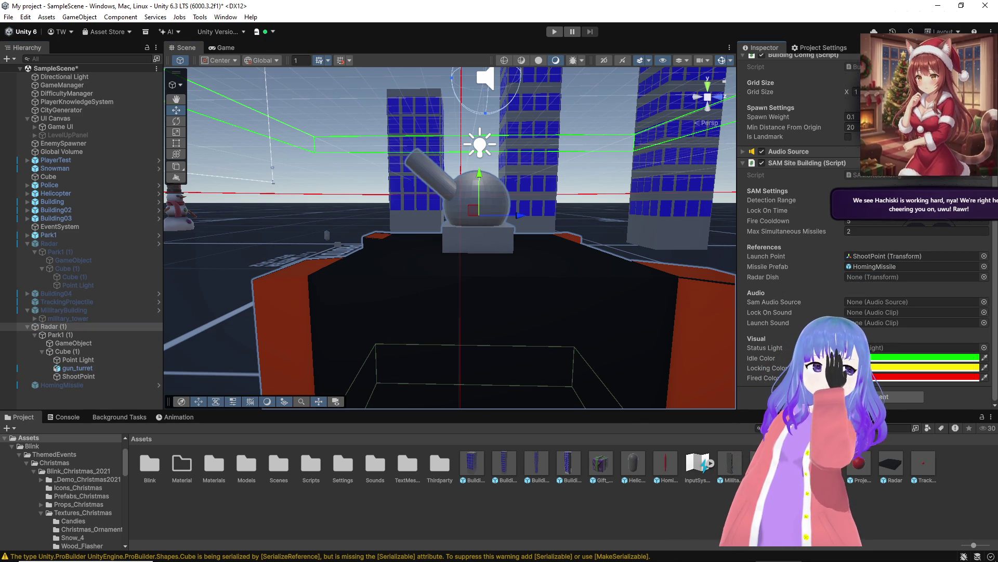
Step: Assign Point Light as the SAM Site Building's Status Light
left_click_drag(72, 359, 893, 337)
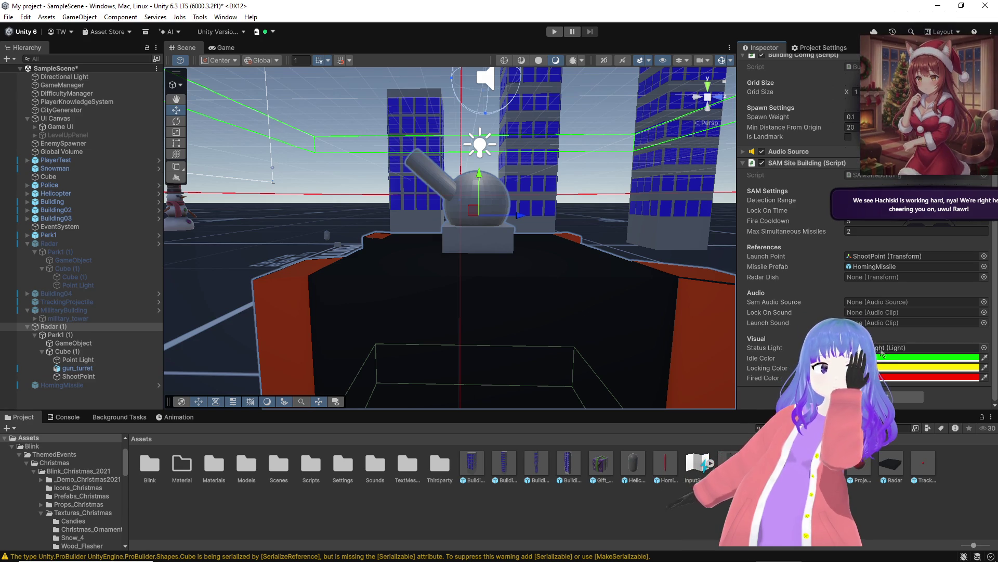
left_click_drag(581, 251, 591, 236)
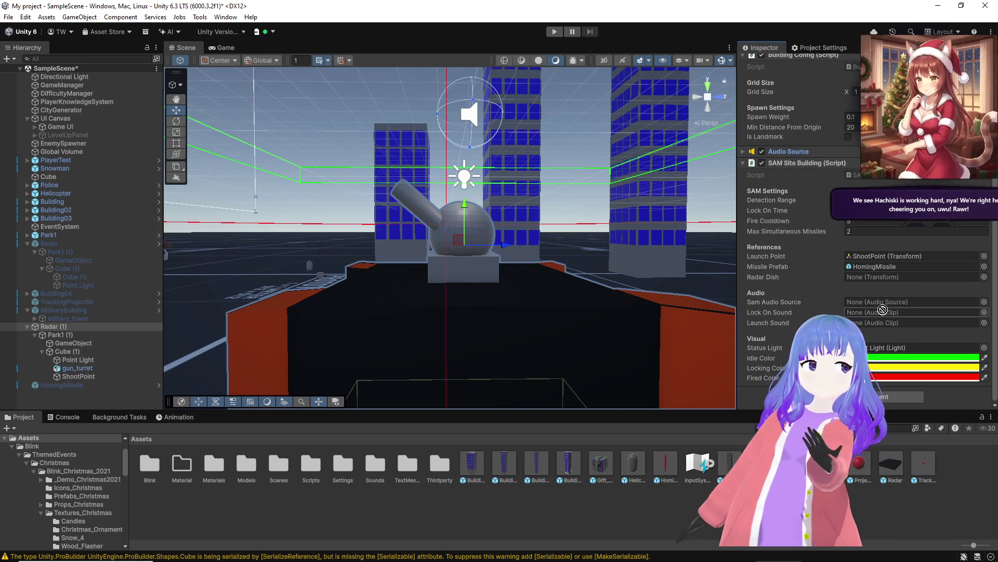
mouse_move(660, 282)
left_mouse_down()
mouse_move(653, 254)
mouse_move(495, 123)
mouse_move(335, 314)
mouse_move(345, 296)
mouse_move(568, 266)
mouse_move(548, 254)
mouse_move(546, 288)
left_mouse_up()
scroll(549, 253, "up", 2)
scroll(823, 157, "up", 4)
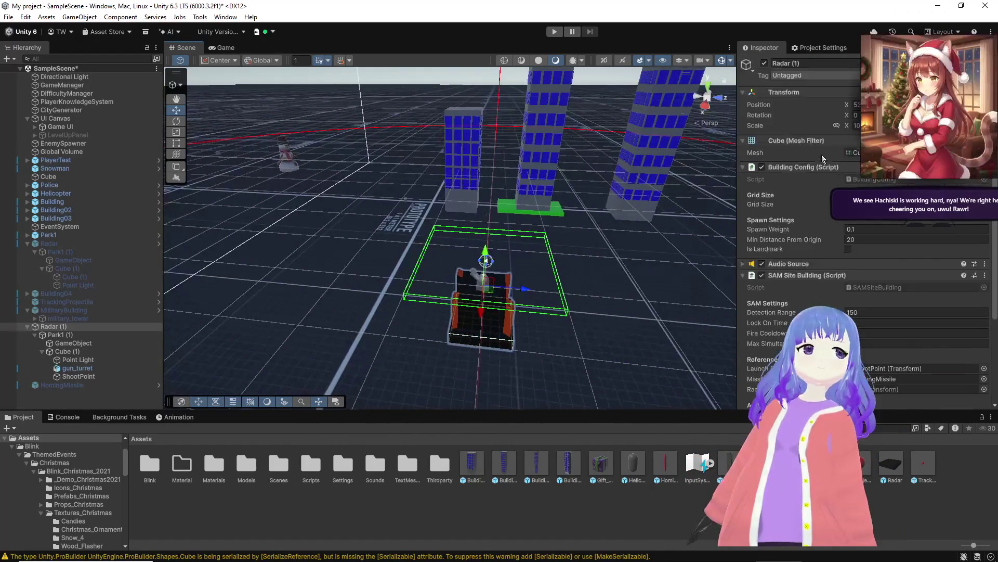
Step: Rename Radar (1) to SAMSite and put the caret in its spawn weight value
left_click(815, 63)
type("SAM")
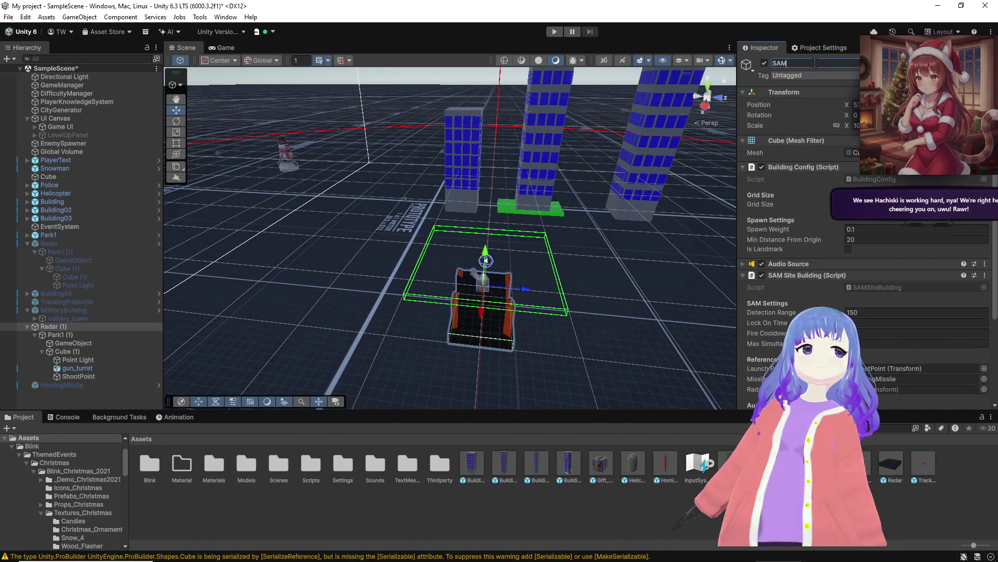
type("Site")
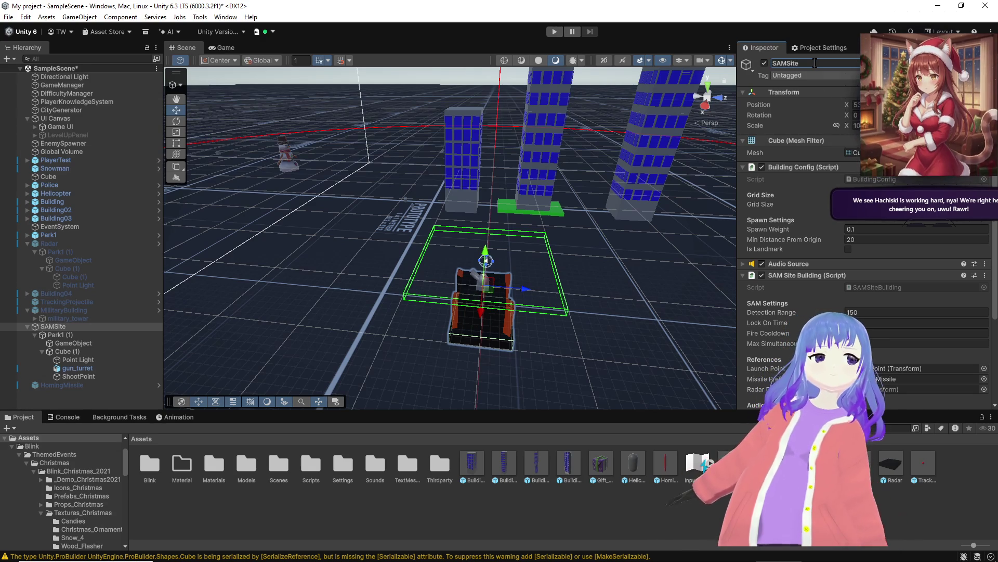
left_click(876, 232)
left_click(877, 231)
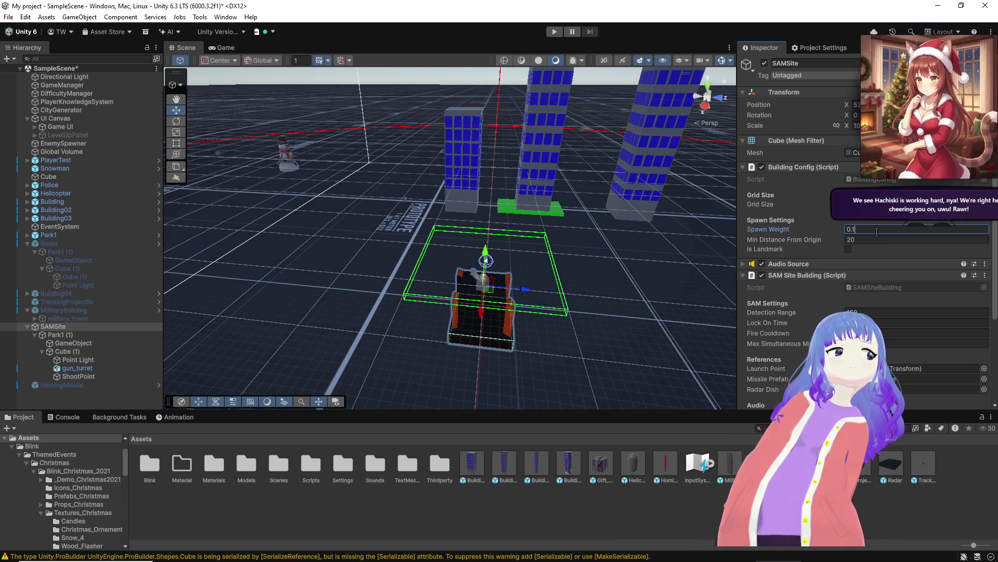
Step: Check SAMSite's children Cube (1) and Park1 (1), then reselect SAMSite to inspect it
mouse_move(520, 281)
left_mouse_down()
mouse_move(510, 275)
mouse_move(404, 364)
mouse_move(488, 347)
mouse_move(639, 361)
mouse_move(644, 349)
mouse_move(458, 352)
mouse_move(442, 334)
mouse_move(301, 290)
mouse_move(356, 282)
mouse_move(371, 294)
left_mouse_up()
scroll(403, 363, "down", 5)
scroll(457, 352, "up", 5)
scroll(301, 290, "up", 5)
scroll(357, 283, "down", 5)
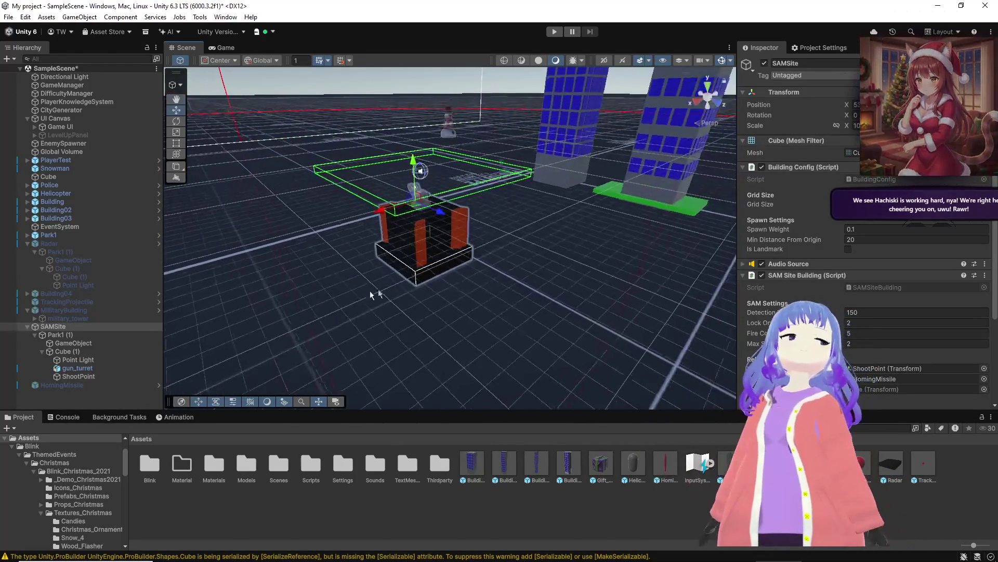
left_click(64, 352)
left_click(64, 336)
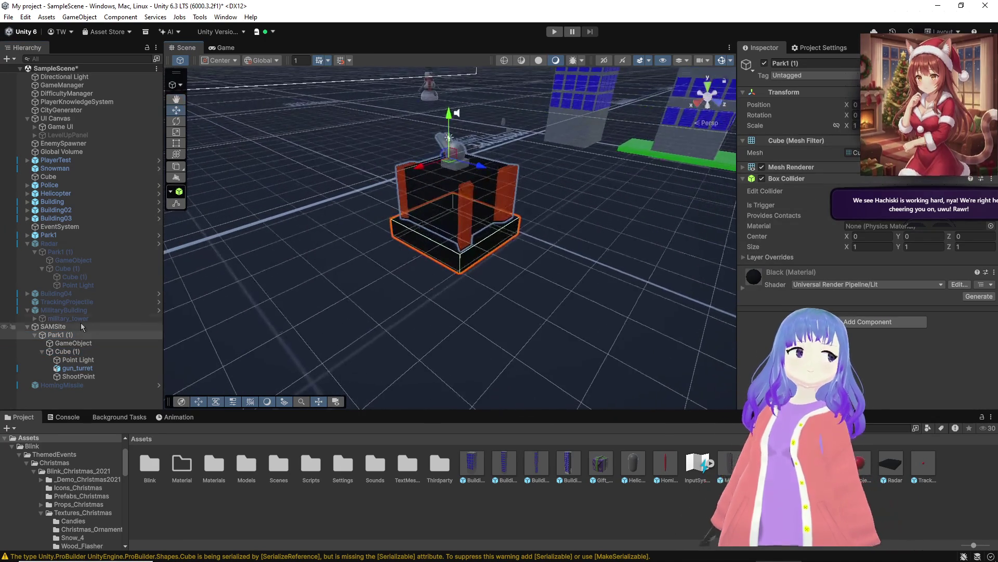
left_click(78, 327)
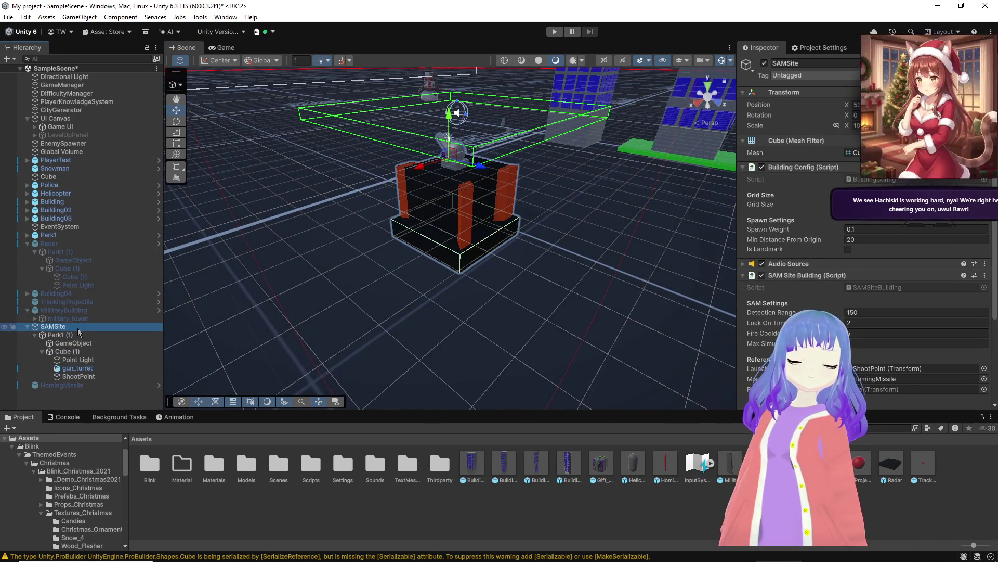
Step: Create a cube under SAMSite in front of the turret and shape it into a tall slab
right_click(78, 331)
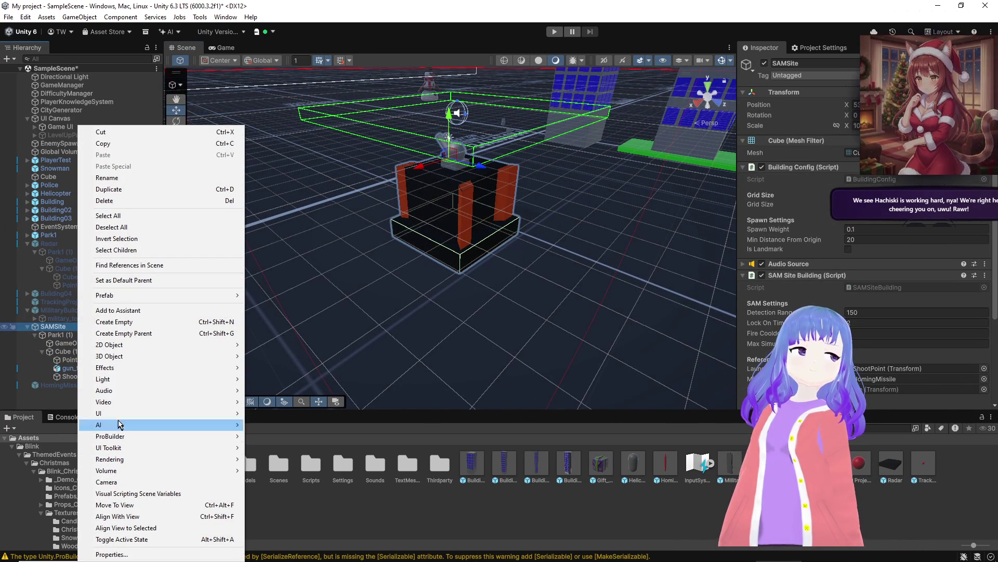
mouse_move(134, 357)
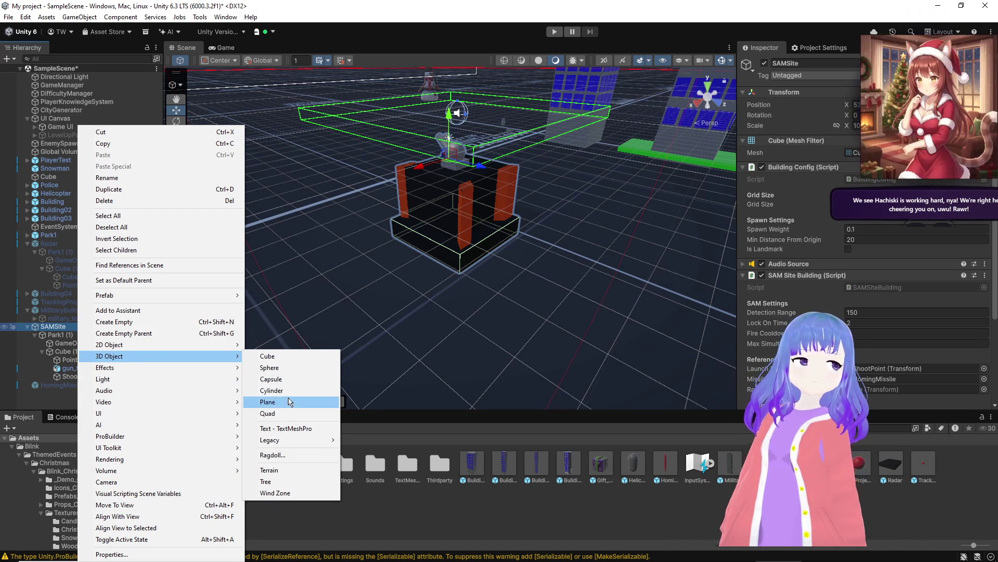
left_click(286, 357)
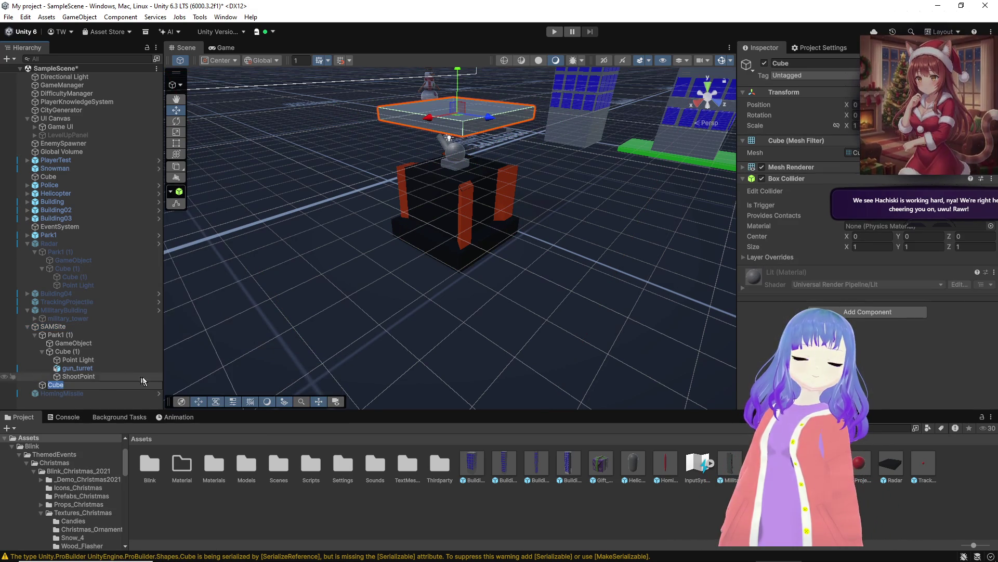
mouse_move(460, 107)
left_mouse_down()
mouse_move(471, 223)
mouse_move(561, 270)
left_mouse_up()
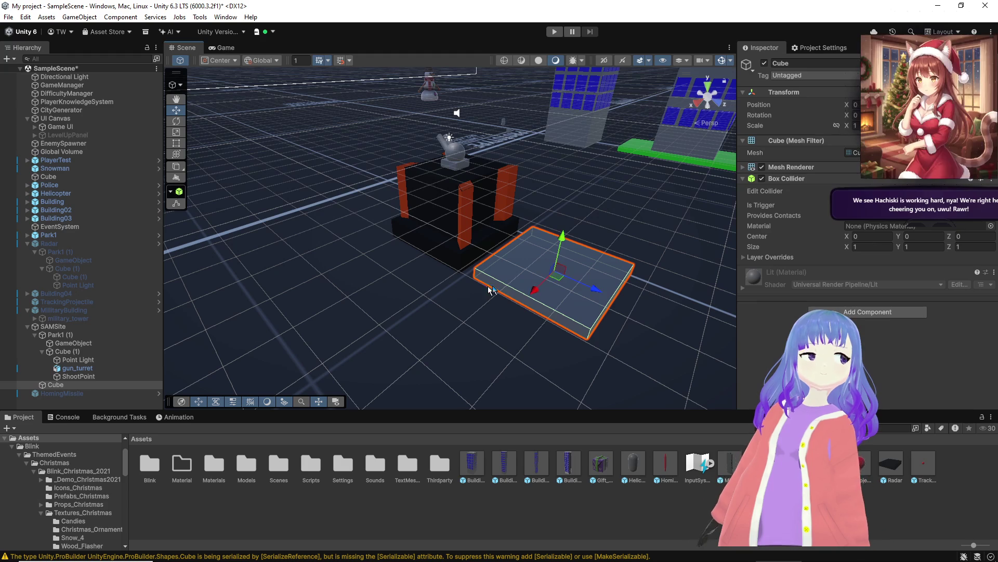
key("t")
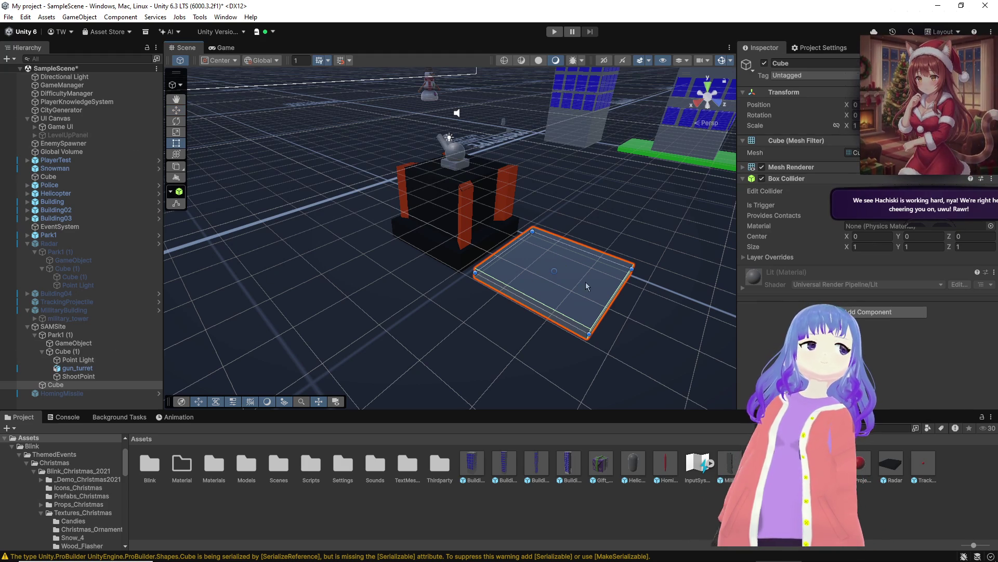
left_click_drag(603, 311, 514, 275)
left_click_drag(543, 234, 525, 191)
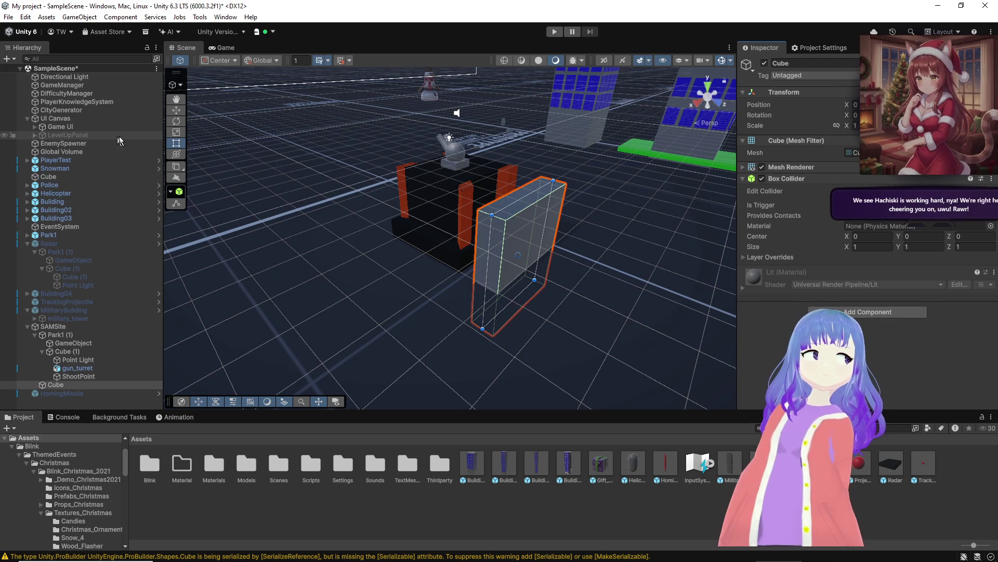
left_click_drag(520, 304, 507, 276)
Step: Widen the slab and duplicate it as a second wall
scroll(498, 276, "up", 5)
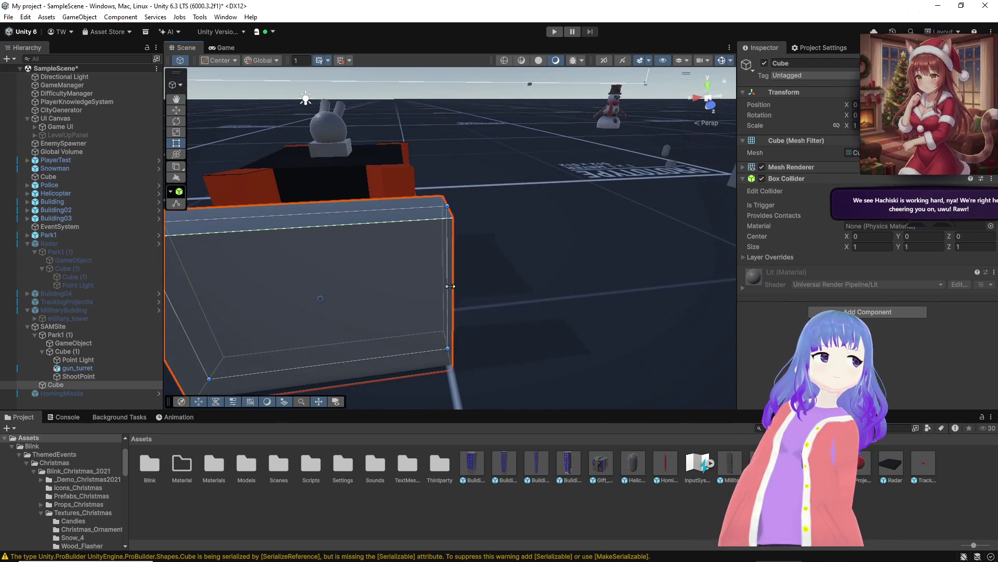
left_click_drag(450, 286, 471, 285)
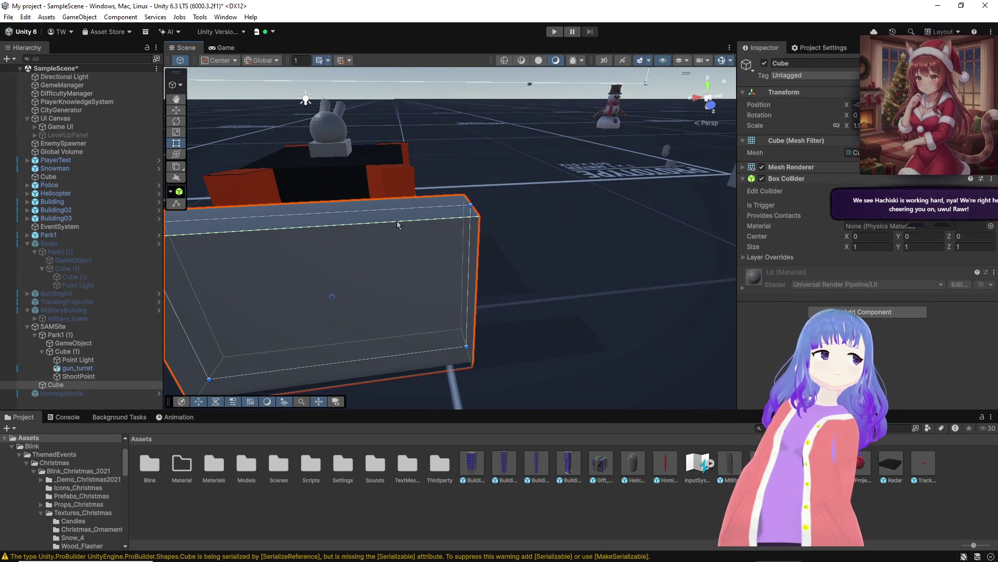
scroll(380, 218, "down", 5)
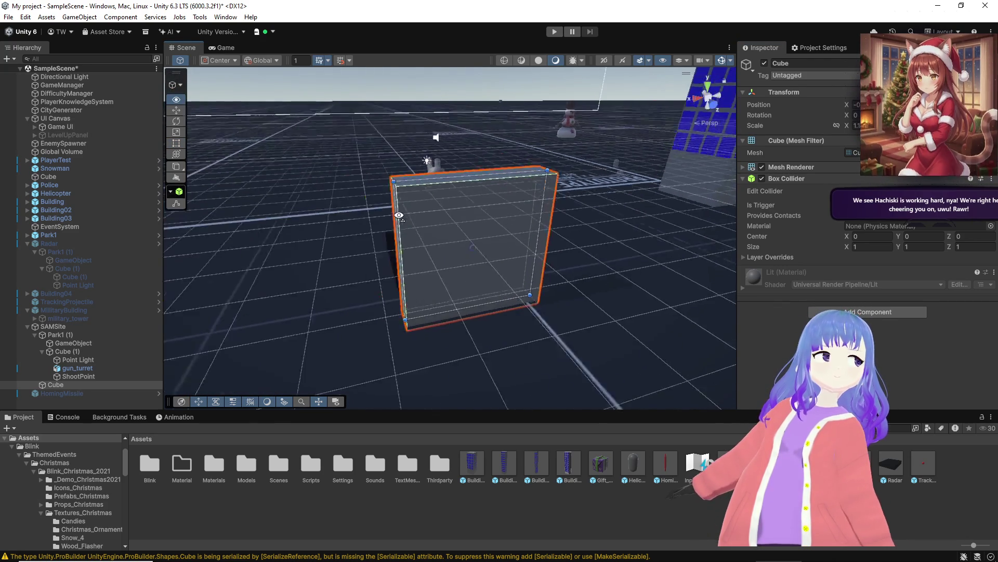
mouse_move(452, 248)
left_mouse_down()
mouse_move(620, 242)
mouse_move(575, 286)
mouse_move(492, 298)
mouse_move(395, 281)
mouse_move(345, 227)
mouse_move(584, 265)
mouse_move(543, 266)
mouse_move(494, 222)
mouse_move(352, 181)
mouse_move(307, 290)
left_mouse_up()
key("w")
key("ctrl+d")
mouse_move(376, 300)
left_mouse_down()
mouse_move(368, 245)
mouse_move(356, 249)
left_mouse_up()
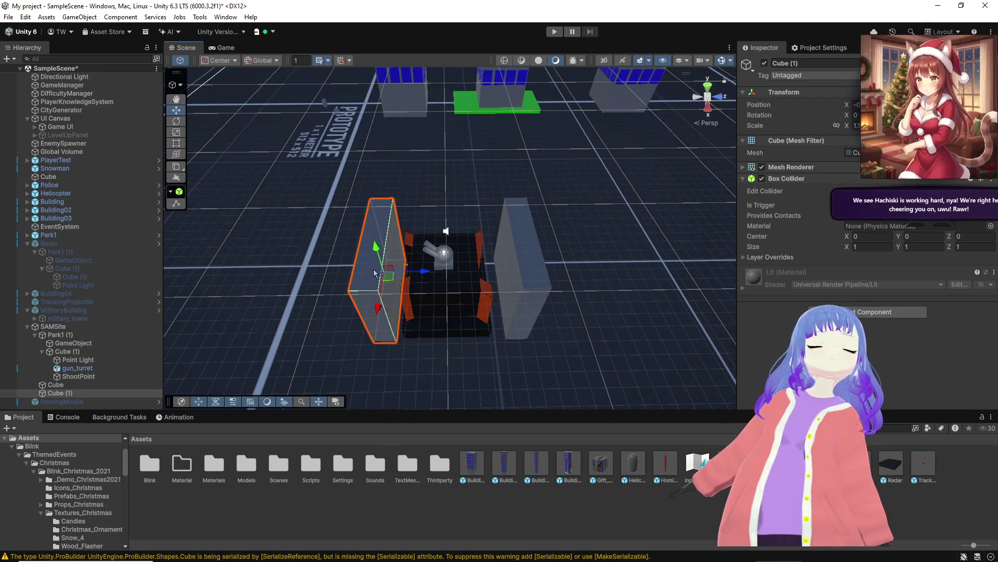
Step: Push the right slab Cube away from the turret and lengthen it at both ends
left_click(55, 327)
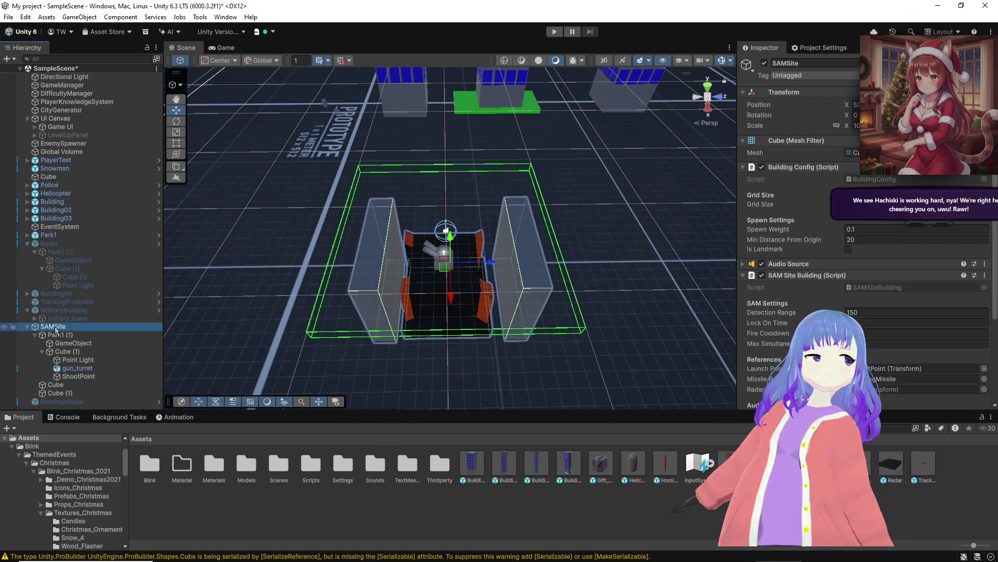
left_click(365, 304)
scroll(390, 301, "up", 3)
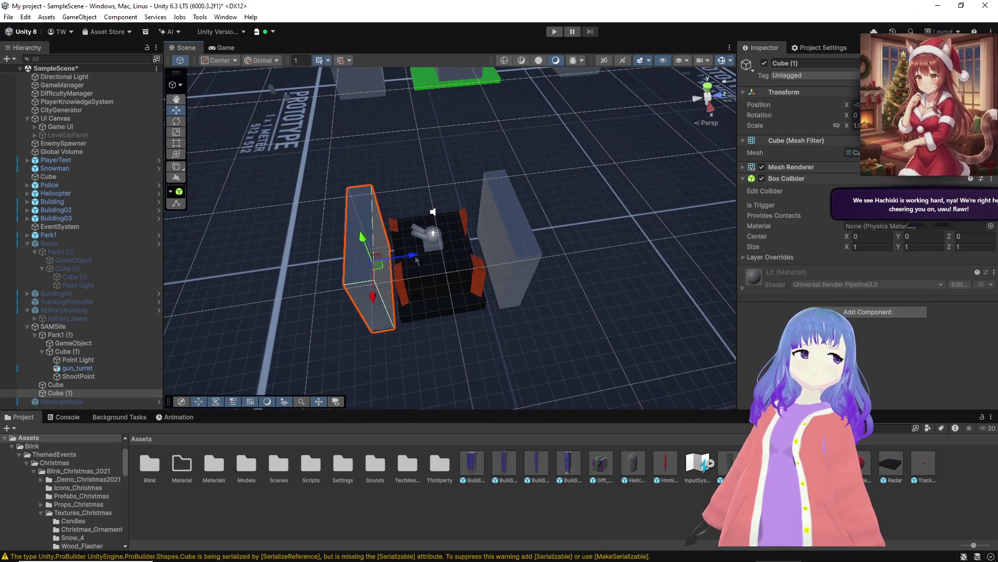
left_click(494, 248)
left_click_drag(545, 245, 568, 240)
left_click(177, 143)
left_click_drag(515, 203, 507, 190)
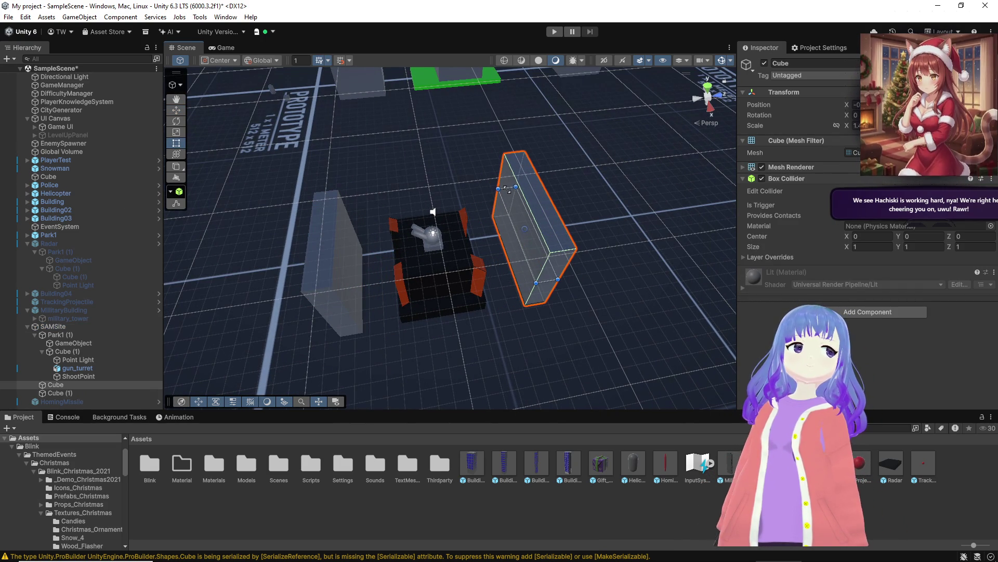
left_click_drag(544, 281, 558, 312)
Step: Lengthen the left slab Cube (1) at its far and near ends
left_click(315, 266)
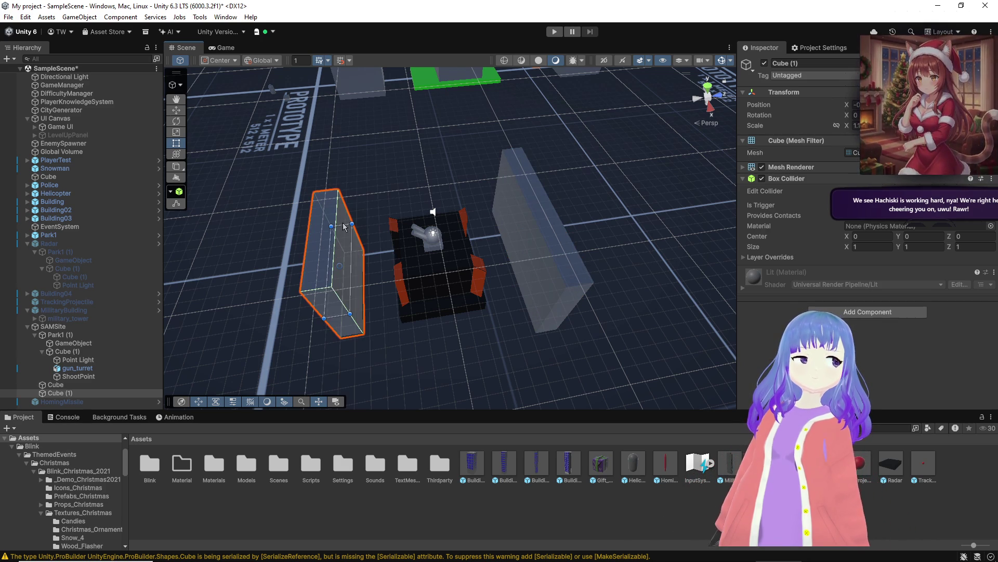
left_click_drag(346, 227, 344, 209)
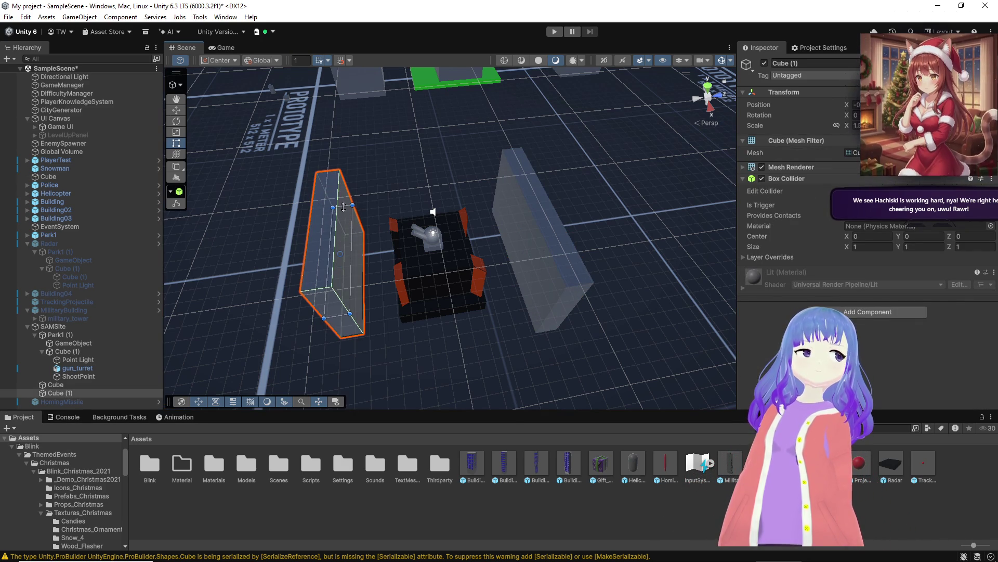
left_click_drag(342, 315, 340, 338)
left_click(562, 304)
mouse_move(562, 311)
left_mouse_down()
mouse_move(270, 321)
mouse_move(459, 310)
mouse_move(462, 287)
left_mouse_up()
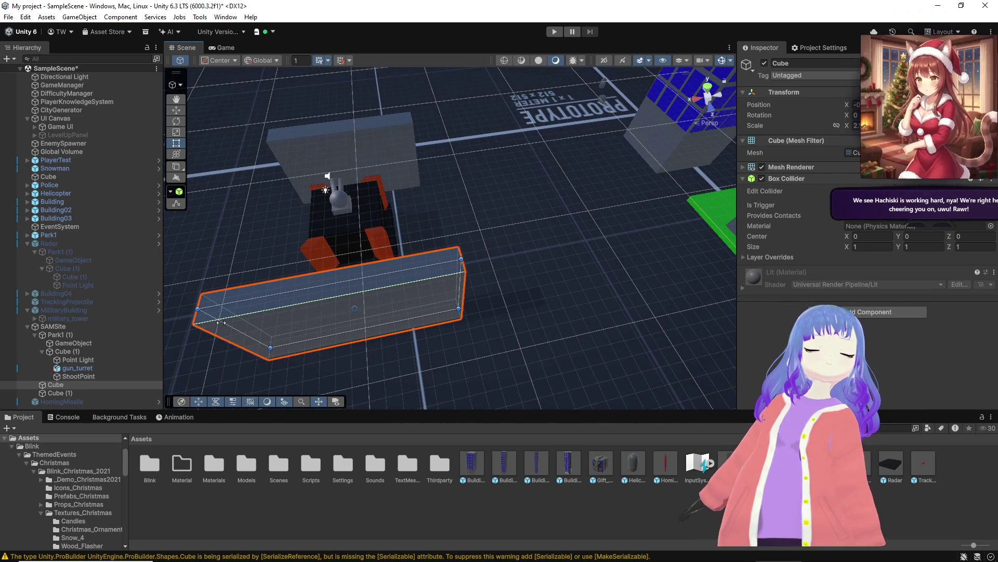
Step: Narrow the Cube wall from its left end and widen the back wall Cube (1) rightward
left_click_drag(221, 322, 226, 322)
left_click(318, 150)
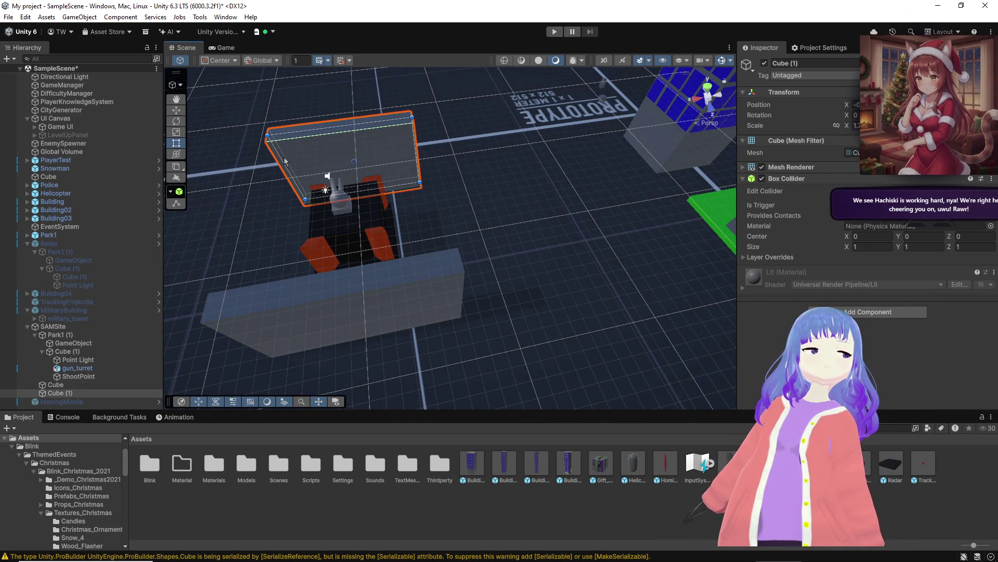
left_click(287, 168)
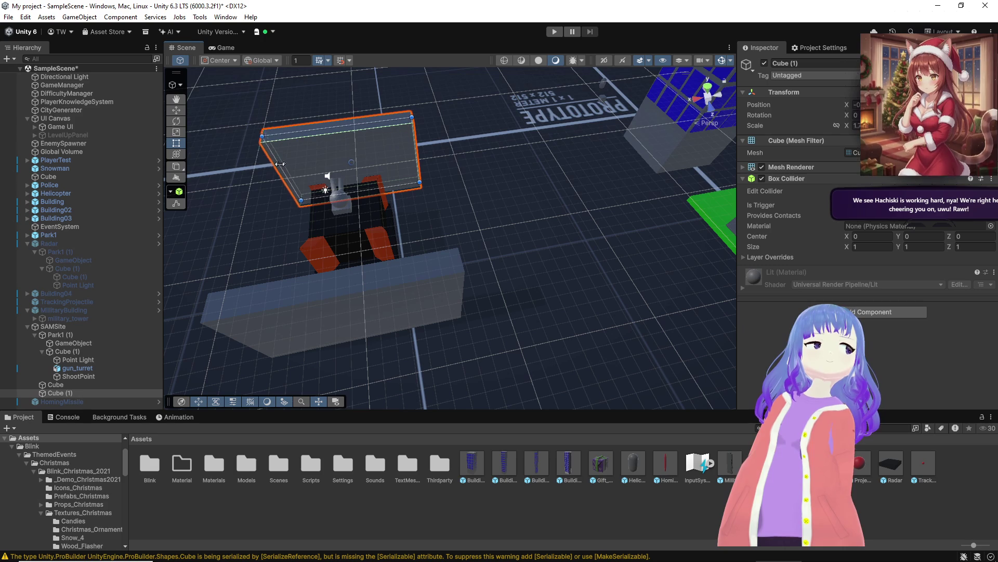
left_click_drag(418, 151, 422, 151)
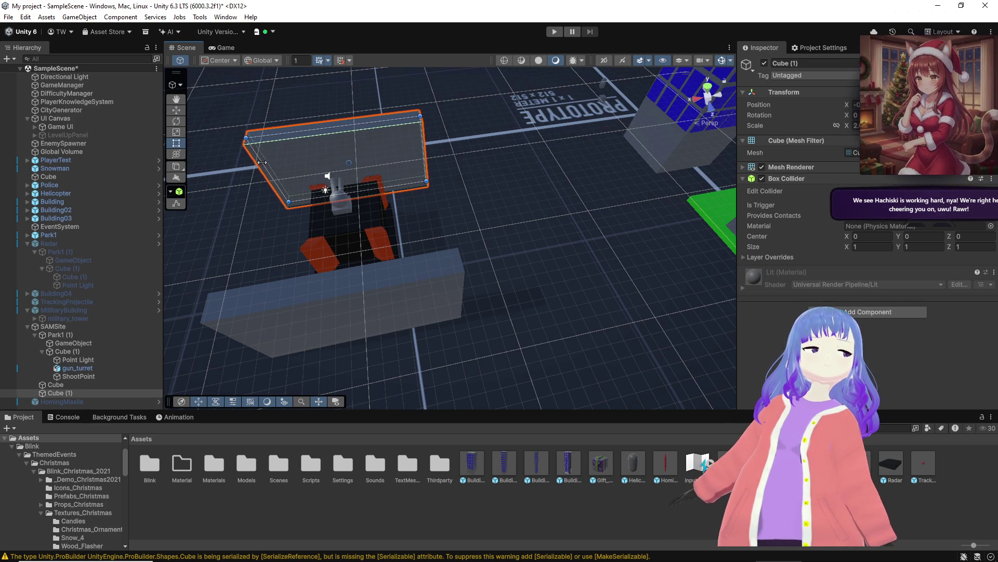
mouse_move(232, 172)
left_mouse_down()
mouse_move(244, 187)
mouse_move(220, 207)
mouse_move(212, 174)
left_mouse_up()
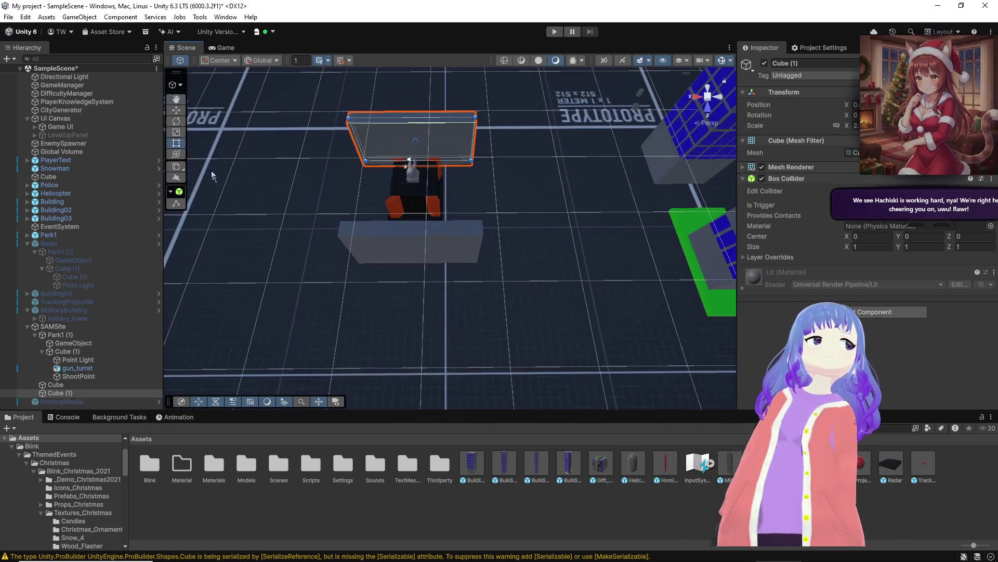
Step: Duplicate the back wall as Cube (2), rotate it 90° and place it as the left side wall
left_click(177, 121)
left_click(176, 110)
key("ctrl+d")
mouse_move(409, 158)
left_mouse_down()
mouse_move(357, 189)
mouse_move(388, 210)
mouse_move(414, 155)
left_mouse_up()
left_click(176, 121)
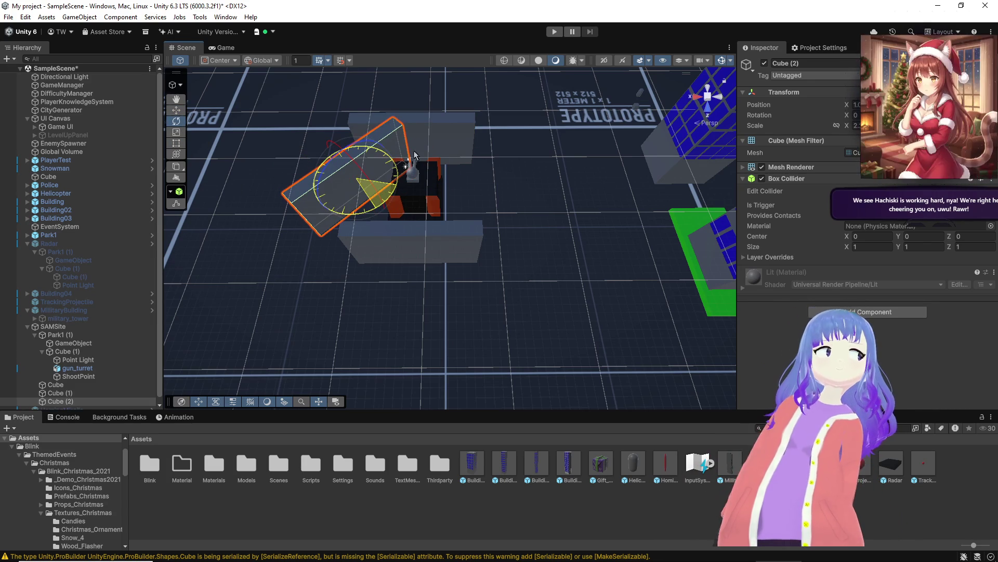
mouse_move(405, 120)
left_mouse_down()
mouse_move(411, 171)
mouse_move(363, 247)
mouse_move(243, 236)
mouse_move(255, 239)
left_mouse_up()
left_click(177, 110)
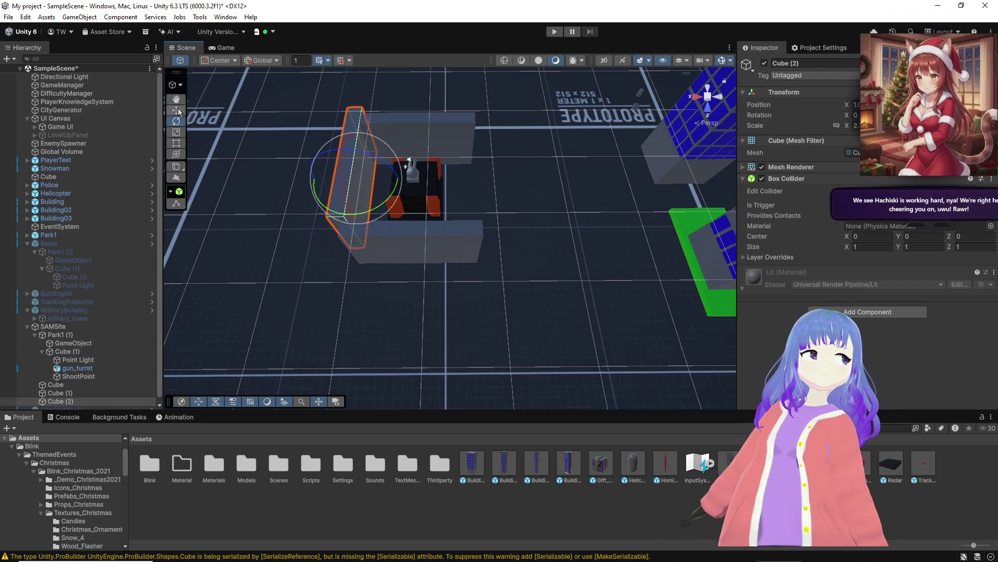
mouse_move(361, 185)
left_mouse_down()
mouse_move(367, 199)
mouse_move(435, 209)
left_mouse_up()
Step: Duplicate Cube (2) as the right side wall Cube (3), then reselect the SAMSite group
key("ctrl+d")
left_click(349, 136)
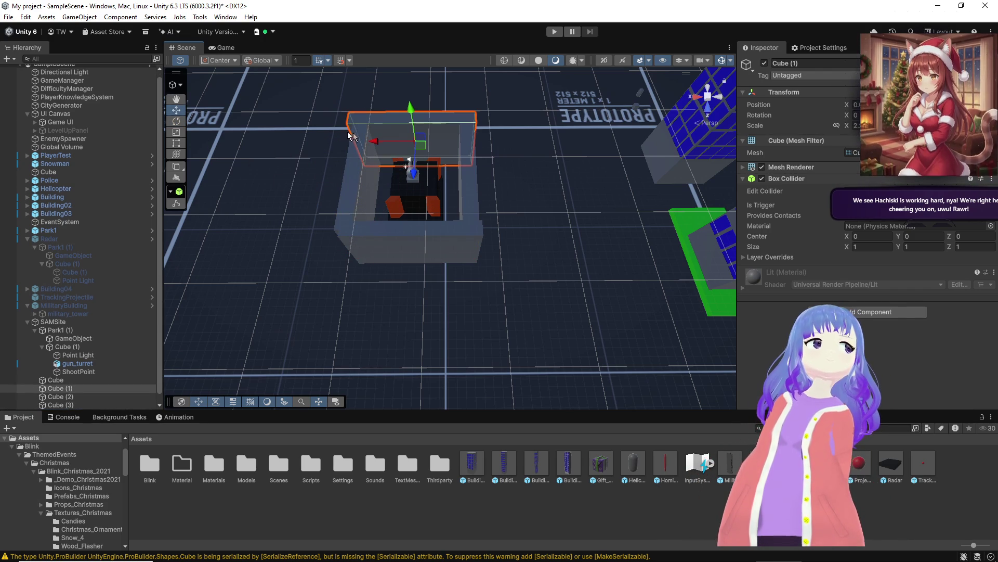
left_click(178, 145)
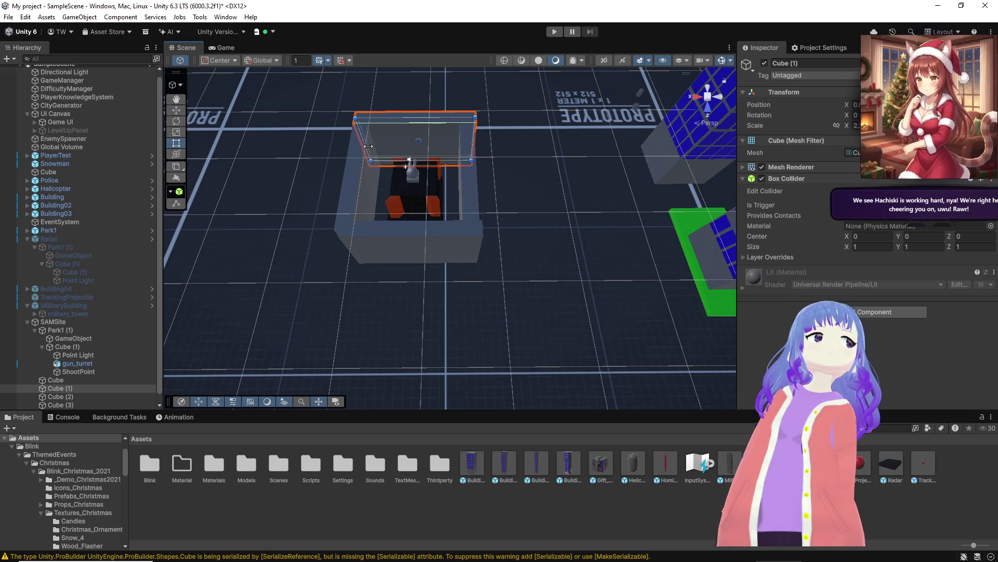
left_click(479, 243)
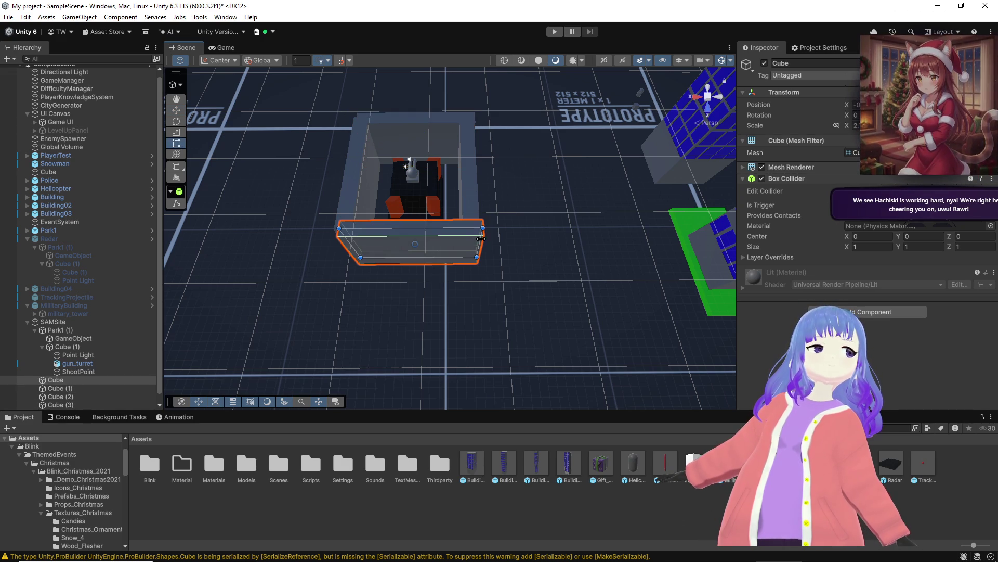
scroll(31, 322, "down", 1)
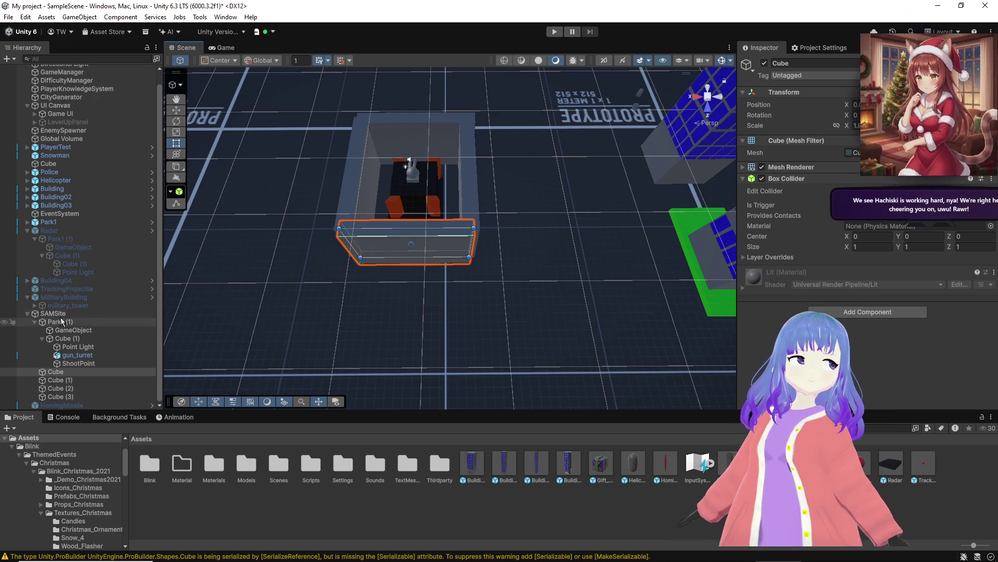
left_click(27, 314)
Step: Save the walled SAMSite as the prefab Assets/SAMSite.prefab
left_click_drag(312, 224, 214, 214)
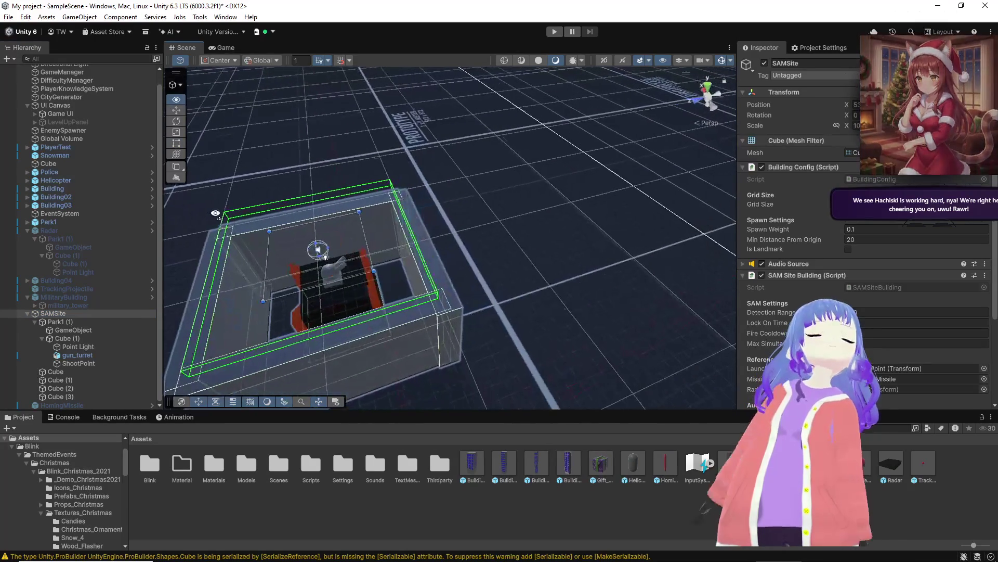
left_click_drag(81, 316, 507, 448)
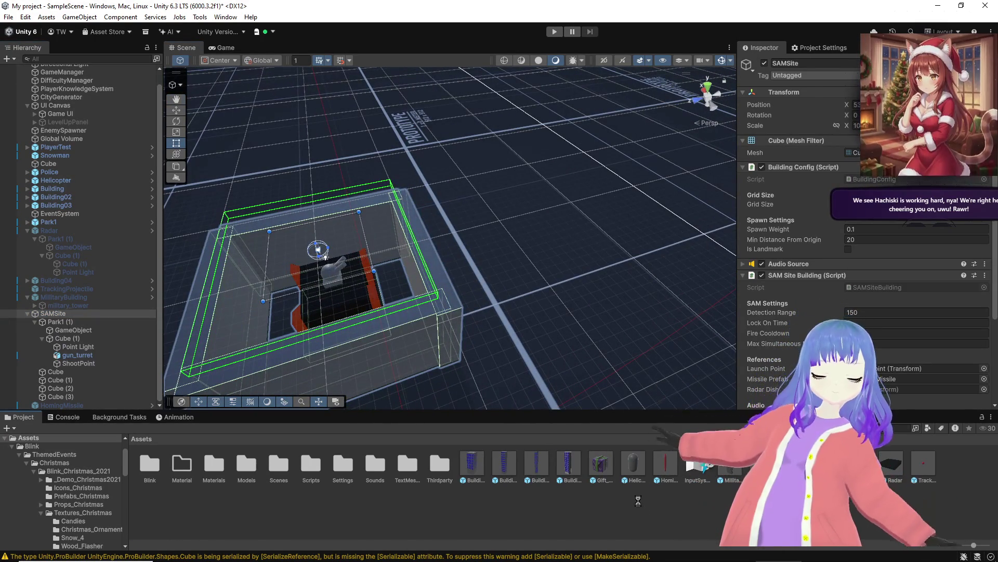
mouse_move(364, 260)
left_mouse_down()
mouse_move(406, 301)
mouse_move(366, 287)
left_mouse_up()
scroll(366, 287, "down", 3)
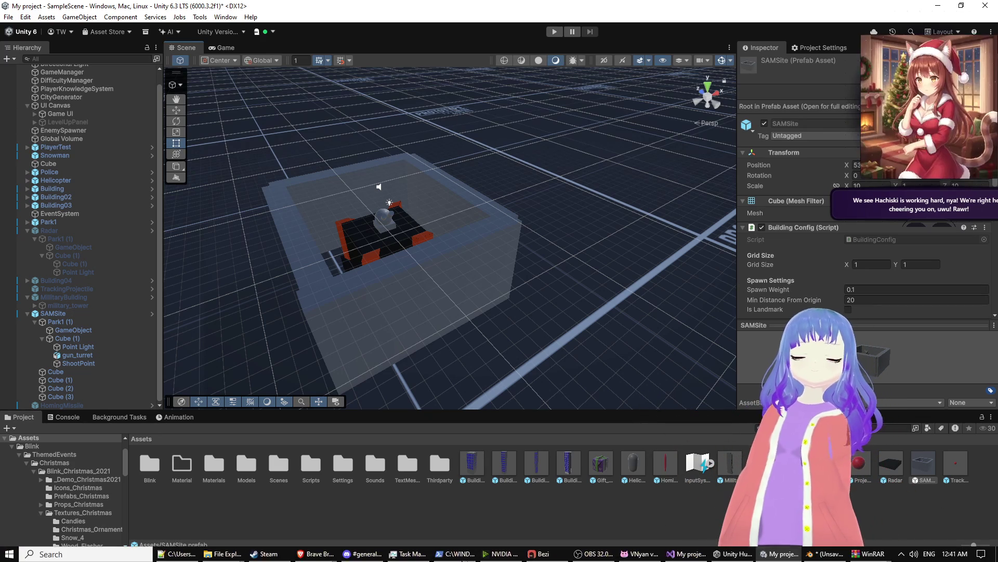
Step: Bring up the StreamBuddy AI project in Google AI Studio and download its code as a streambuddy-ai zip
mouse_move(315, 558)
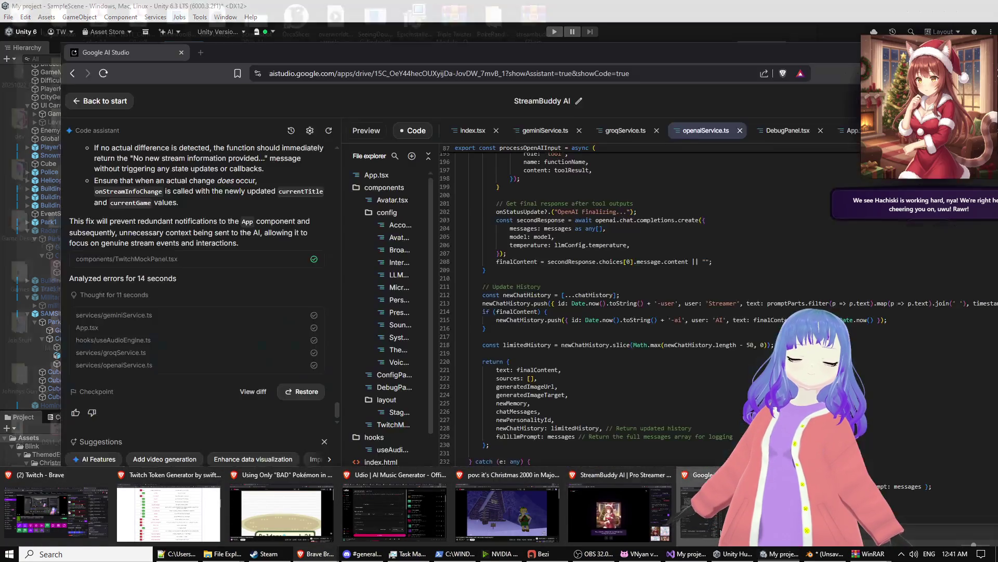
left_click(608, 527)
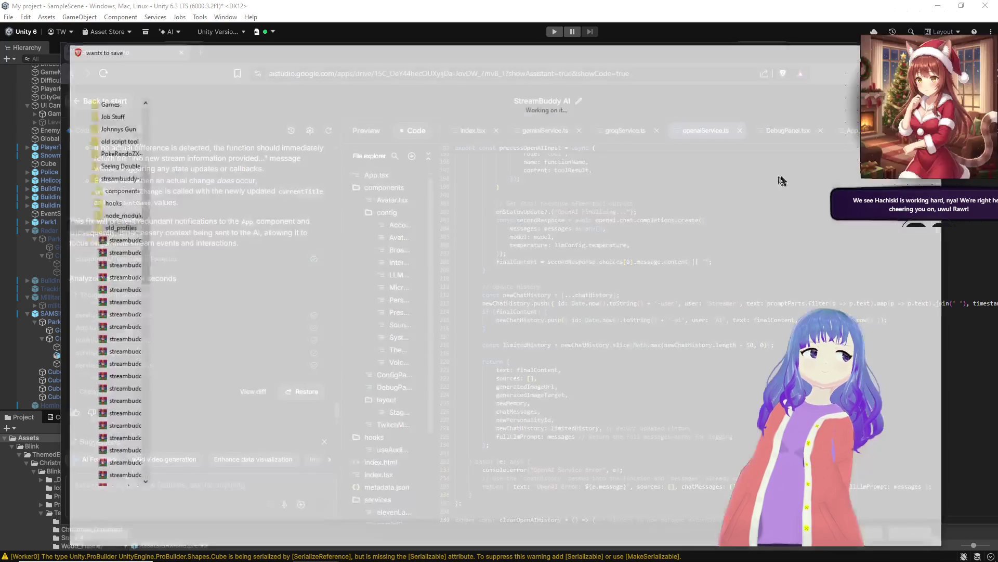
key("Return")
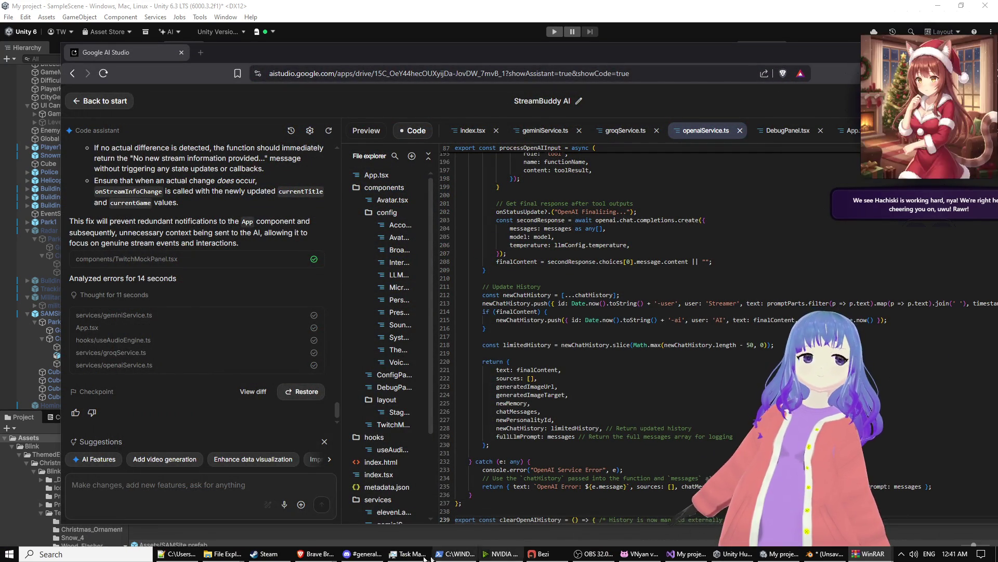
mouse_move(224, 554)
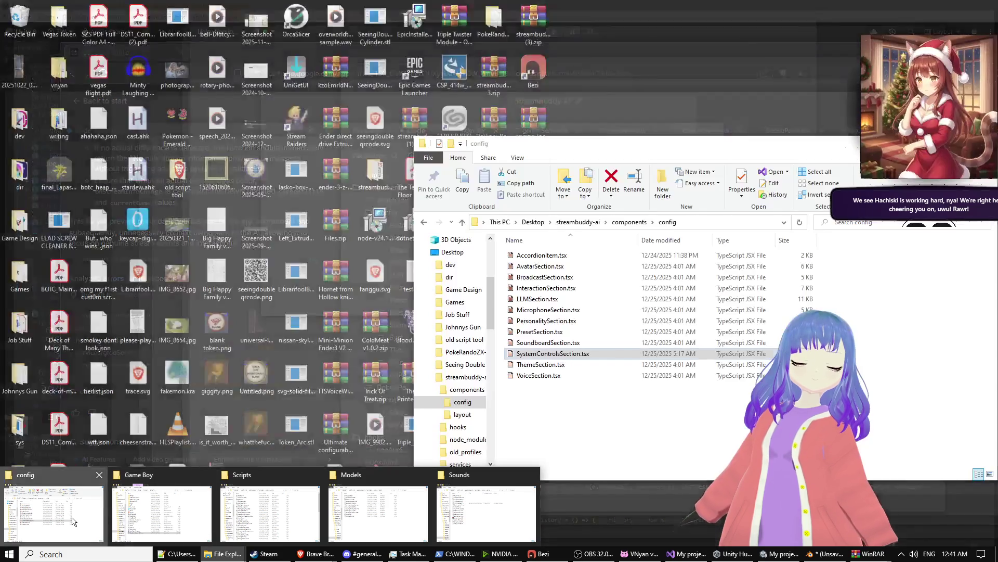
Step: Move the 42 archive files into streambuddy-ai, replacing existing files, then return to Unity
left_click(77, 522)
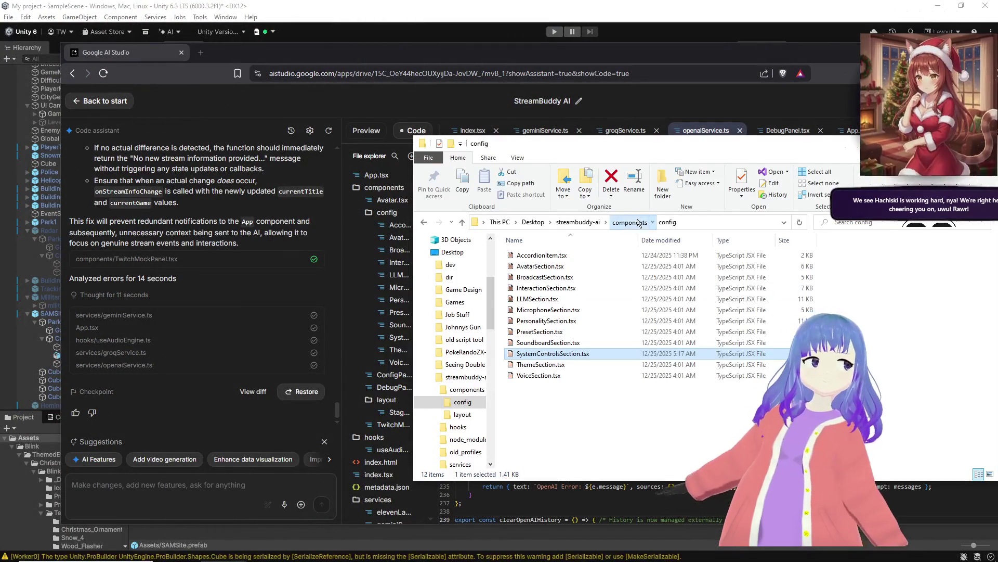
left_click(629, 222)
left_click(578, 222)
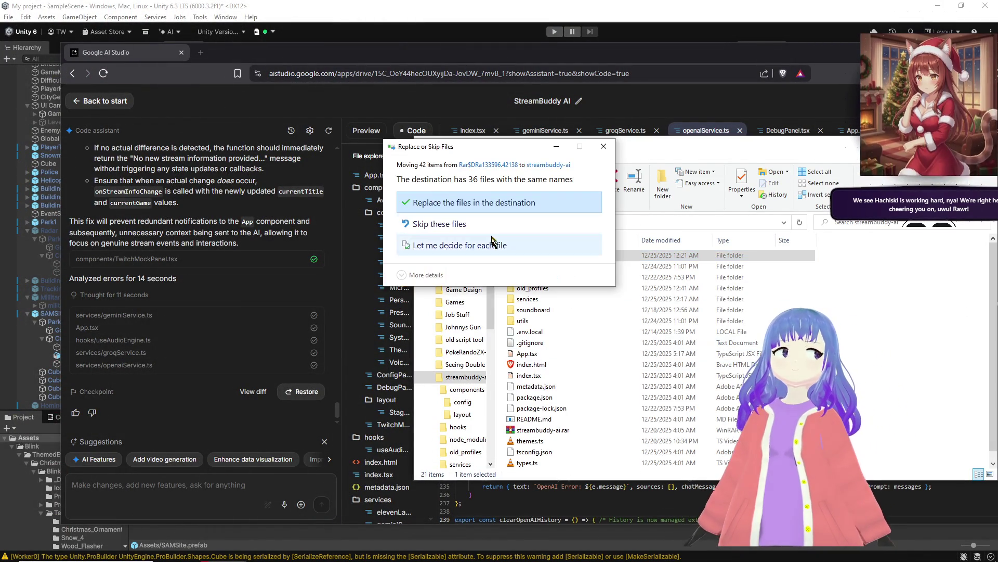
left_click(471, 210)
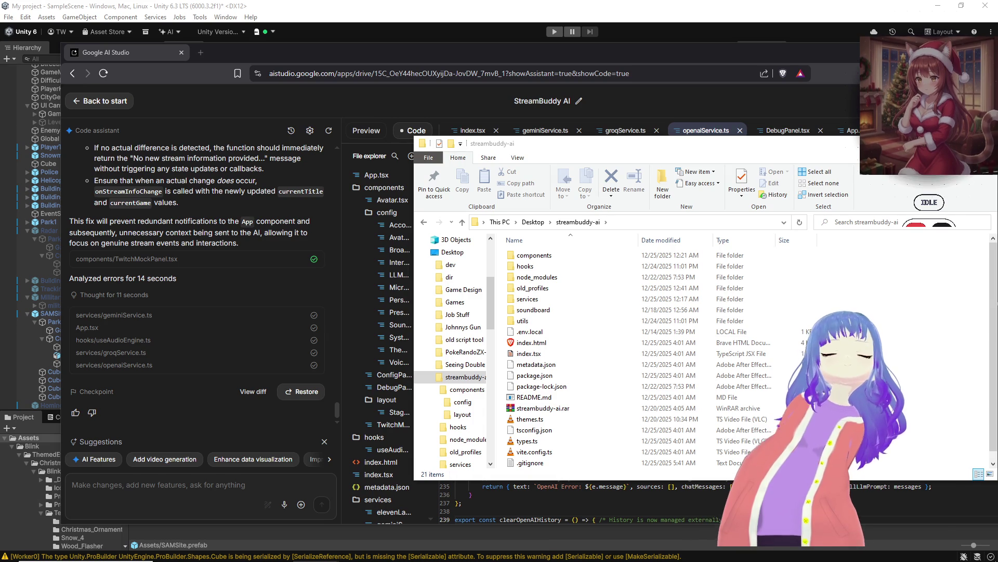
left_click(691, 5)
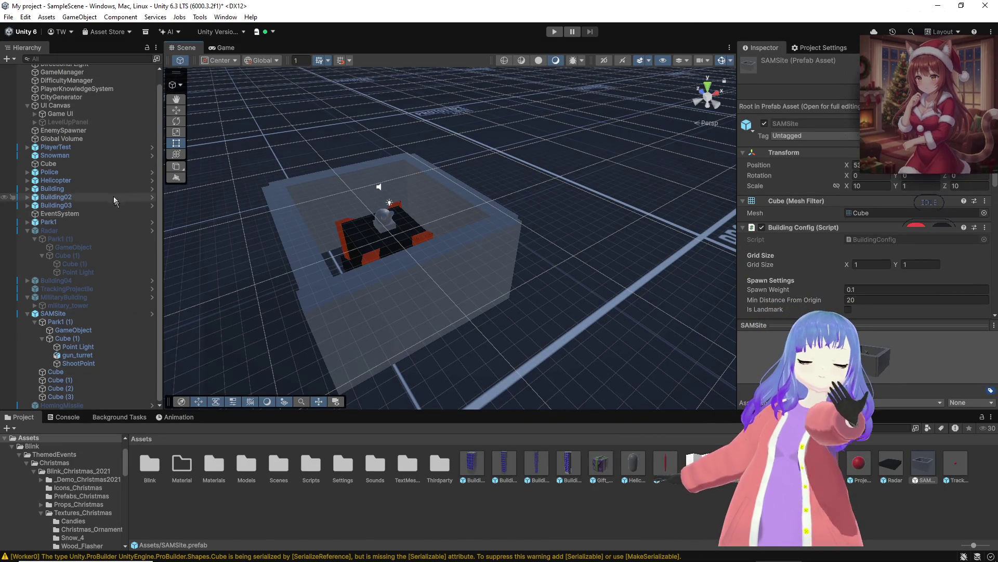
Step: Add the SAMSite prefab as Element 7 in CityGenerator's Building Prefabs list
scroll(67, 130, "up", 1)
left_click(64, 110)
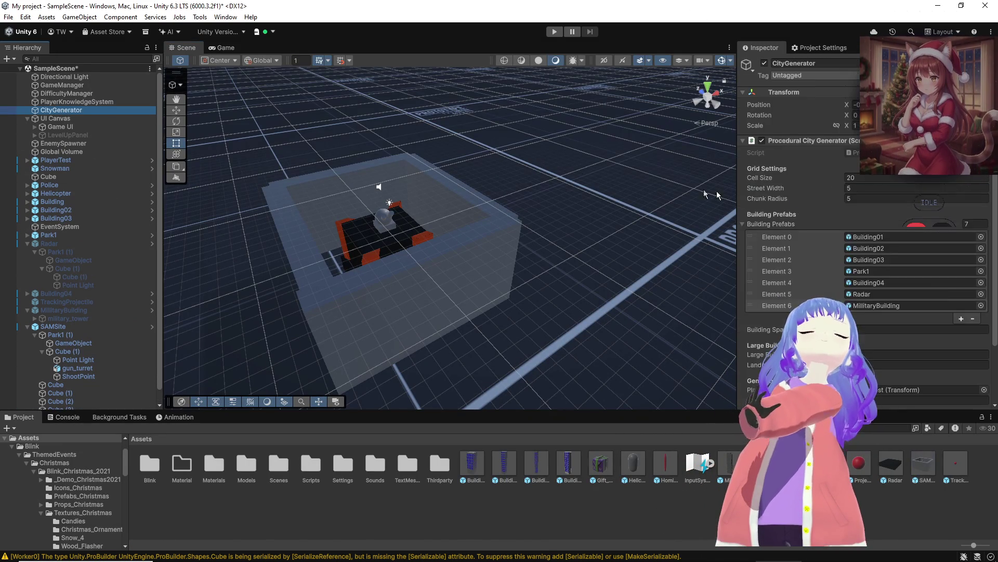
left_click(960, 319)
left_click_drag(922, 464, 884, 258)
scroll(889, 293, "down", 2)
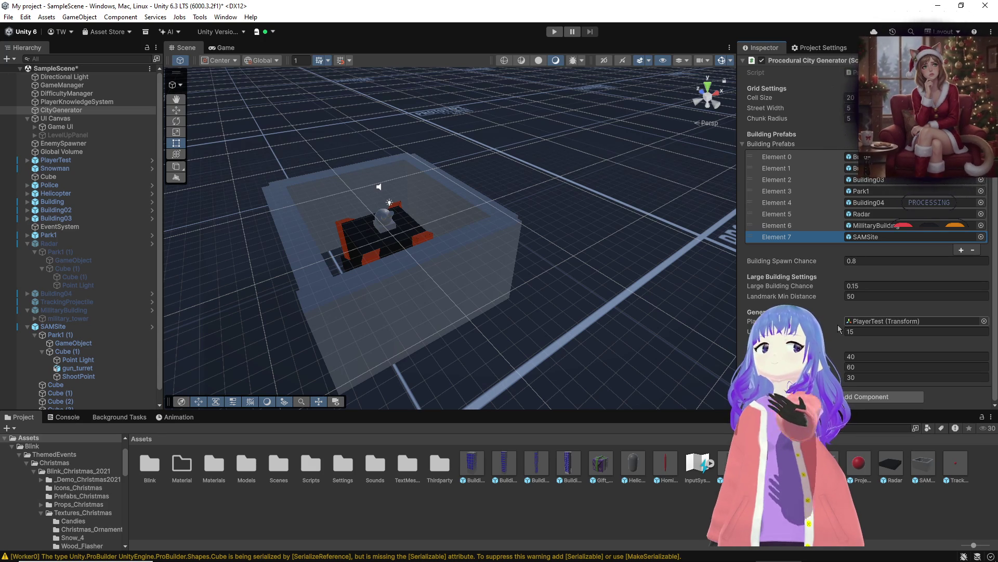
left_click_drag(686, 280, 653, 191)
left_click_drag(645, 192, 640, 204)
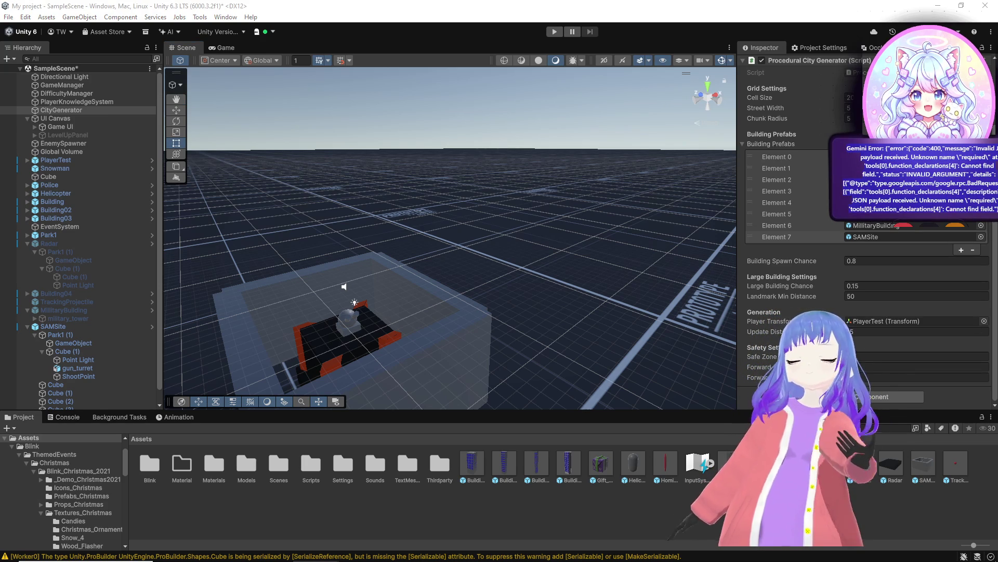
key("alt+Tab")
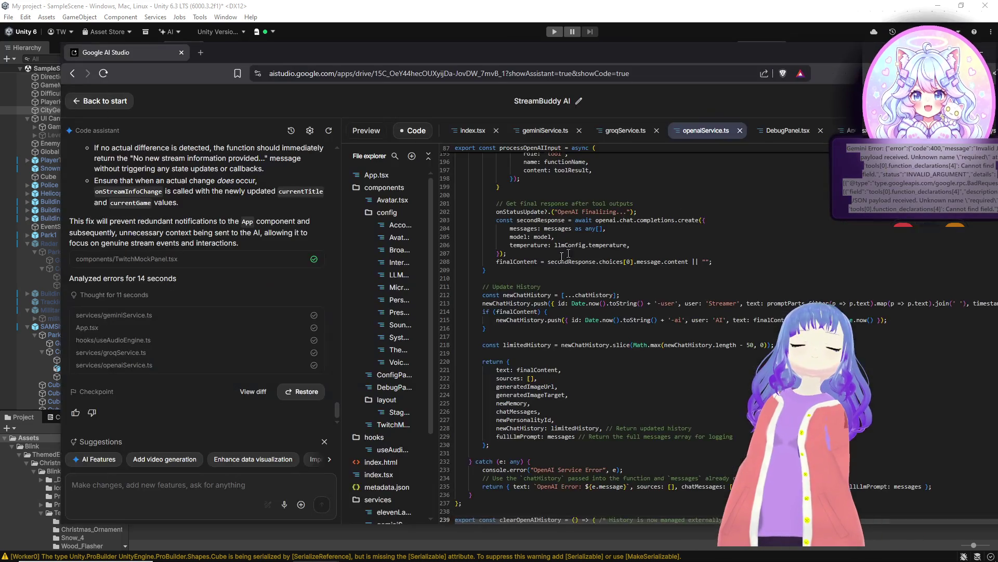
Step: Paste the Gemini INVALID_ARGUMENT error into AI Studio's code assistant and send it
left_click(770, 140)
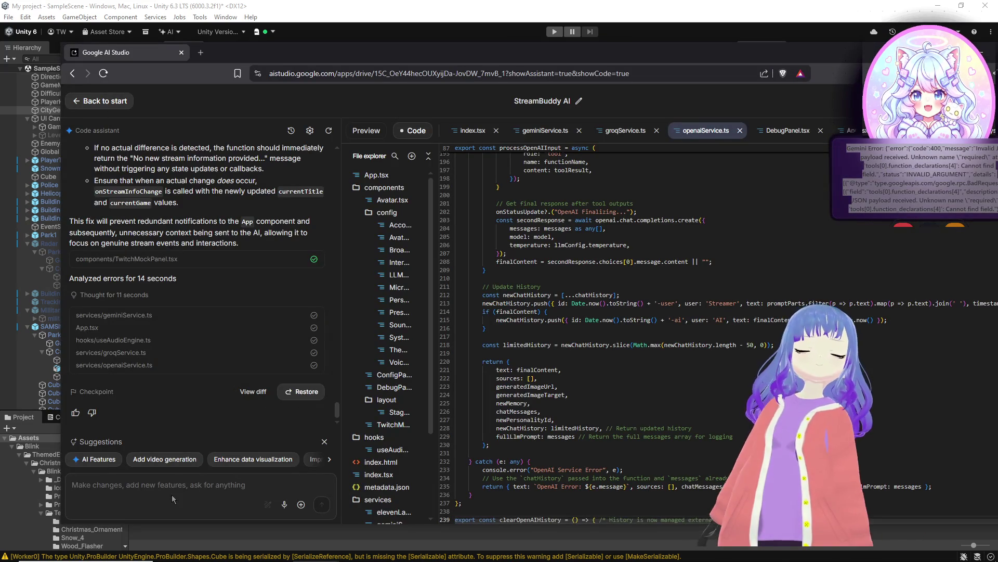
left_click(172, 495)
type("Gemini Error: {\"error\":{\"code\":400,\"message\":\"Invalid JSON payload received. Unknown name \\\"required\\\" at 'tools[0].function_declarations[4]': Cannot find field.\",\"status\":\"INVALID_ARGUMENT\",\"details\":[{\"@type\":\"type.googleapis.com/google.rpc.BadRequest\",\"fieldViolations\":[{\"field\":\"tools[0].function_declarations[4]\",\"description\":\"Invalid JSON payload received. Unknown name \\\"required\\\" at 'tools[0].function_declarations[4]': Cannot find field.\"}]}]}}")
left_click(322, 504)
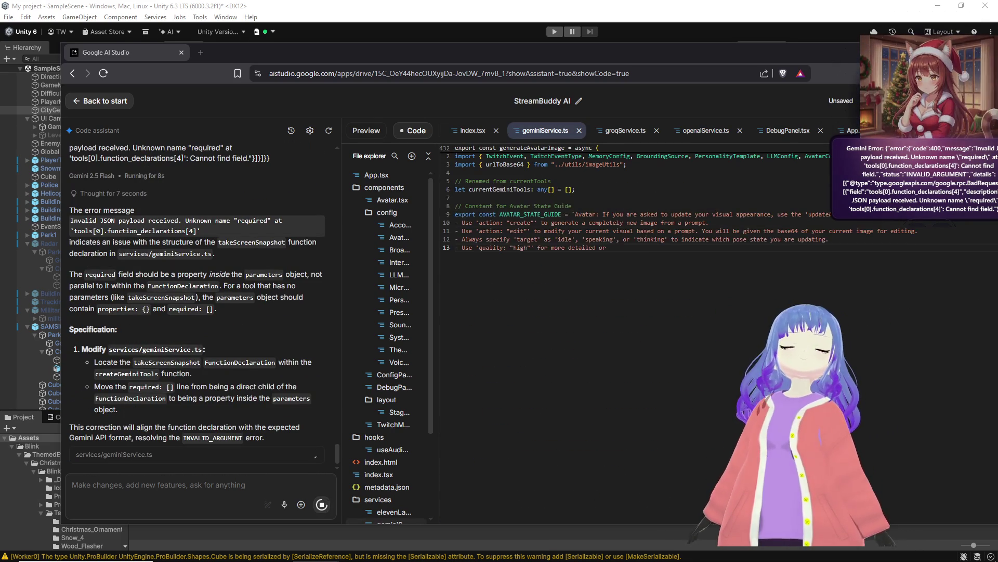
key("alt+Tab")
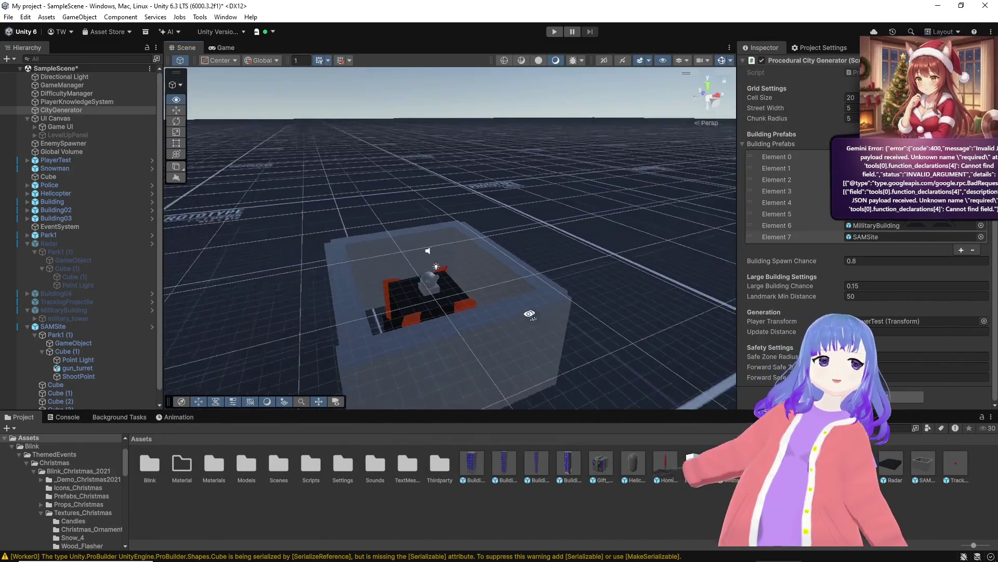
left_click_drag(529, 315, 518, 338)
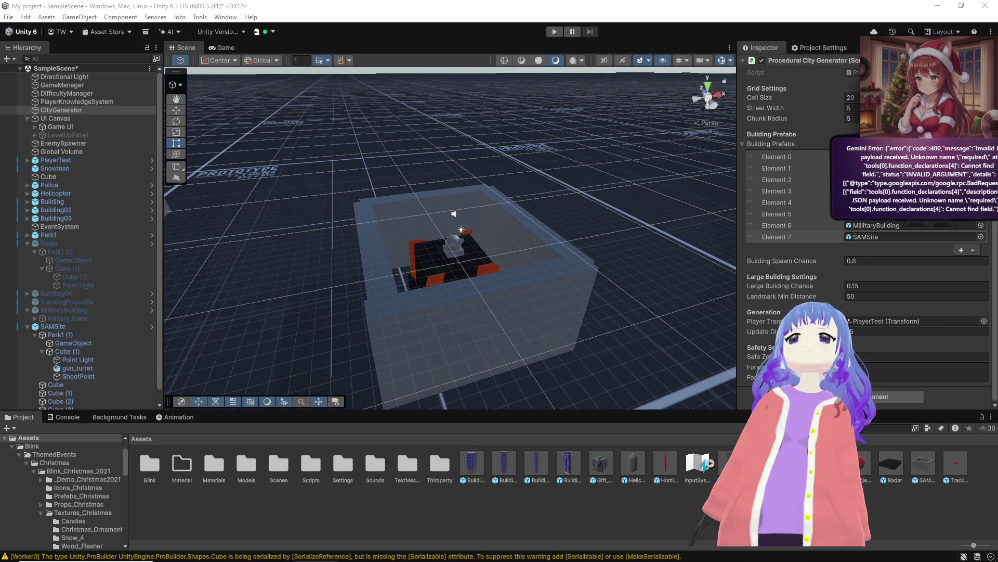
mouse_move(323, 548)
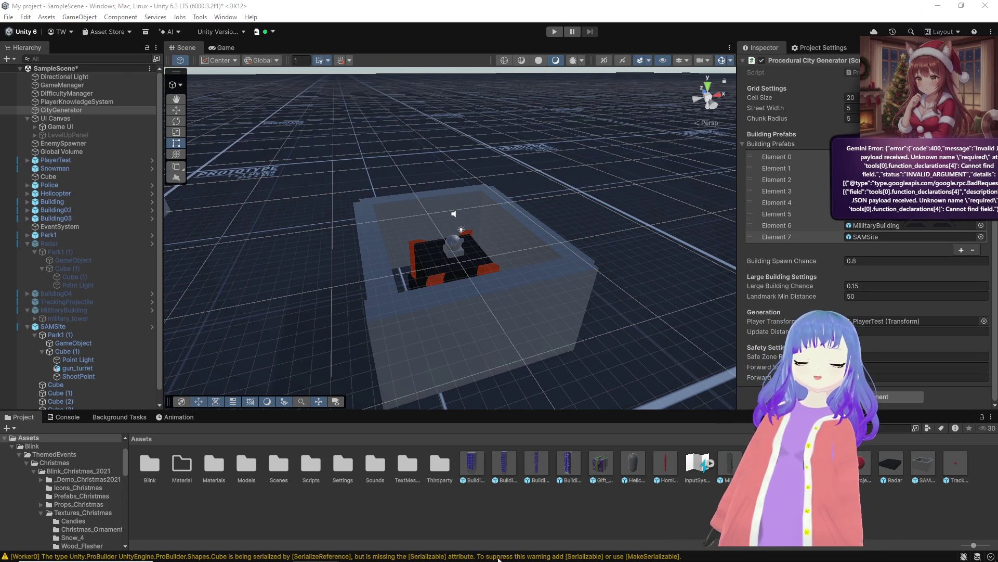
mouse_move(728, 557)
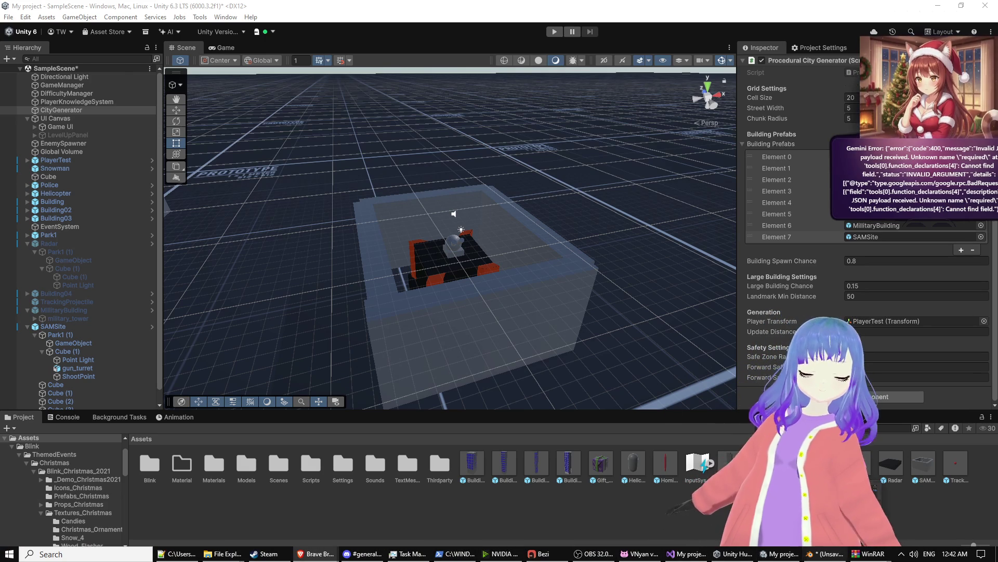
mouse_move(566, 237)
left_mouse_down()
mouse_move(486, 201)
mouse_move(492, 147)
left_mouse_up()
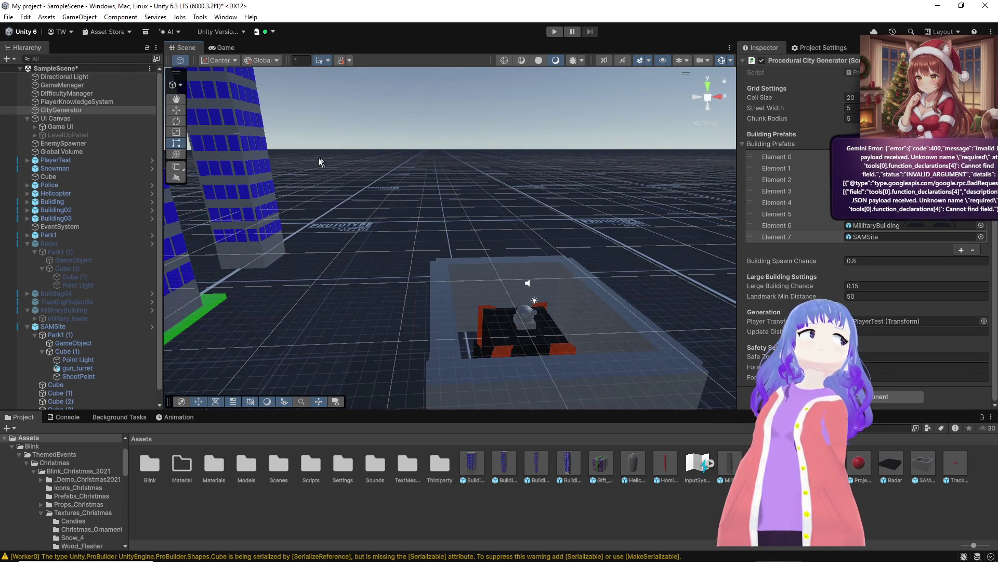
left_click(27, 119)
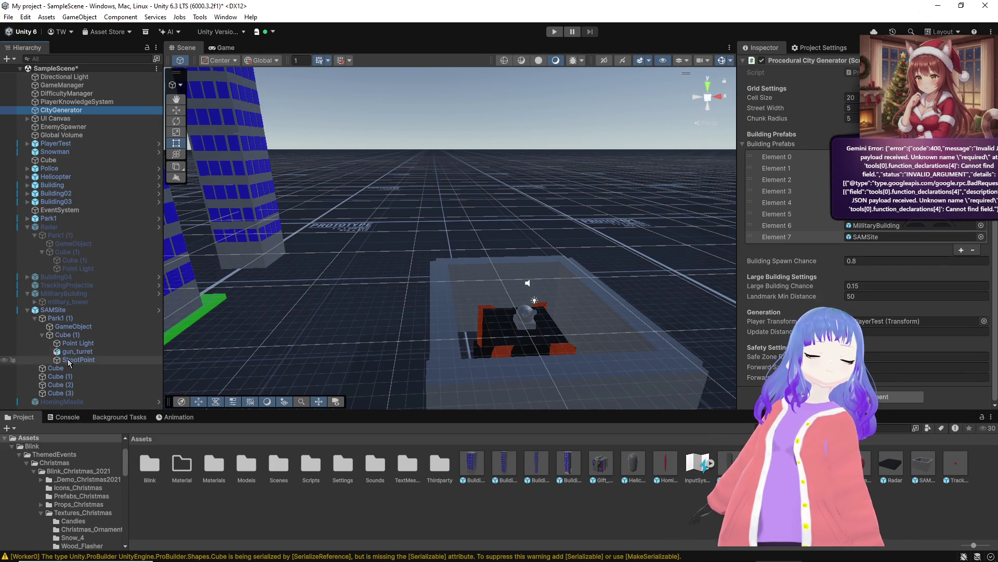
Step: Deactivate SAMSite and Park1 so they vanish from the scene
left_click(50, 310)
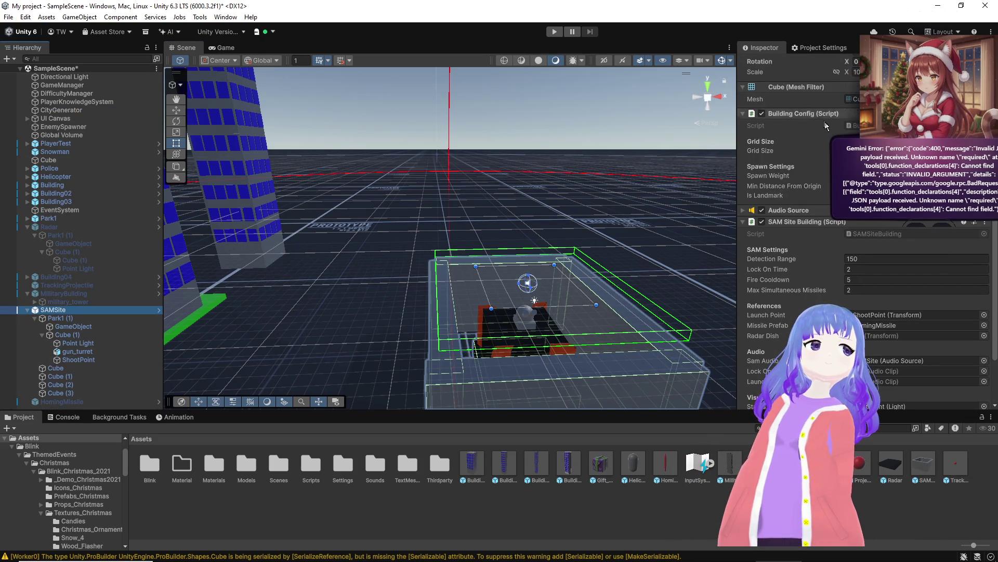
scroll(827, 125, "up", 3)
left_click(764, 63)
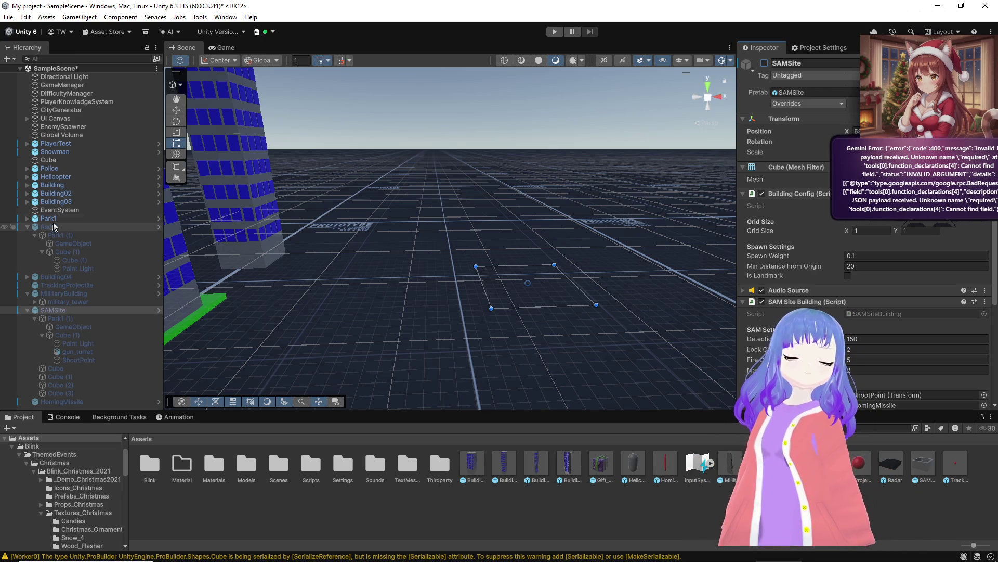
key("f")
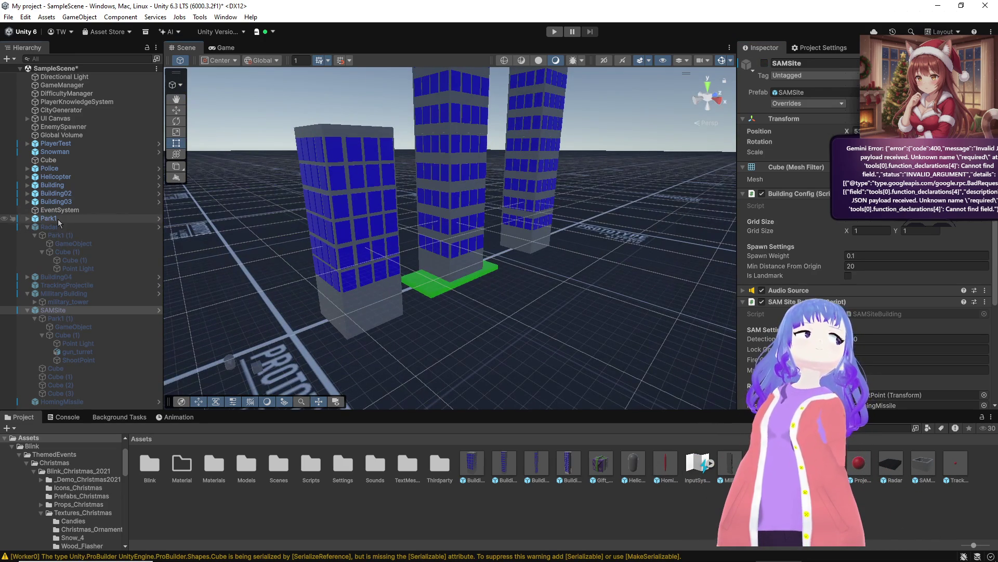
left_click(50, 218)
left_click(763, 63)
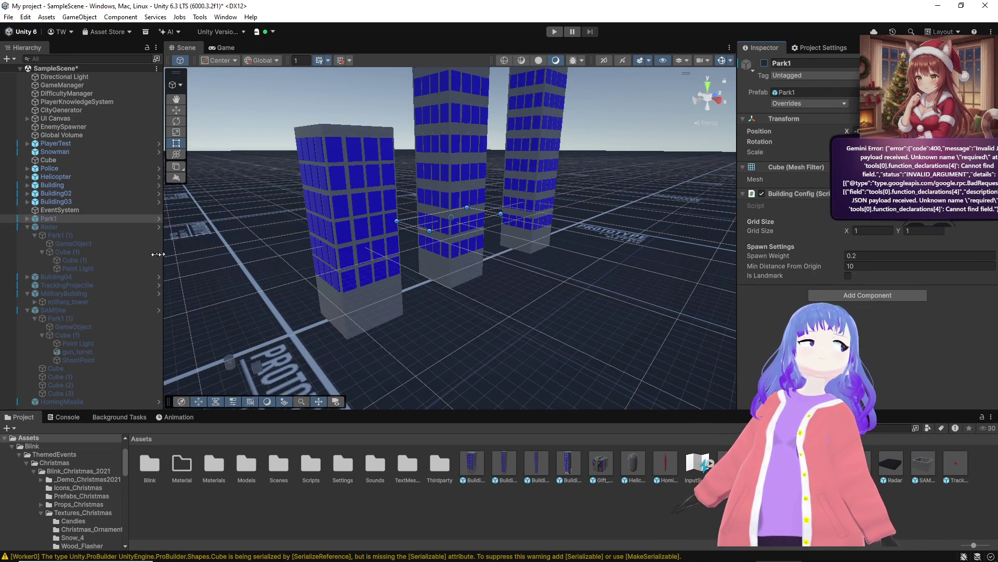
Step: Deactivate Building, Building02 and Building03 together
left_click(63, 202)
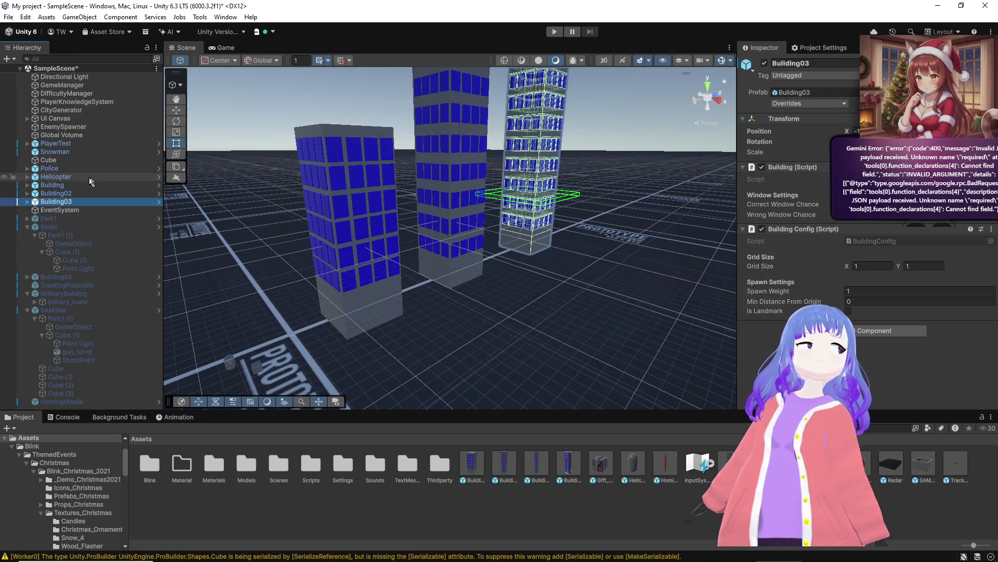
left_click(70, 185, "shift")
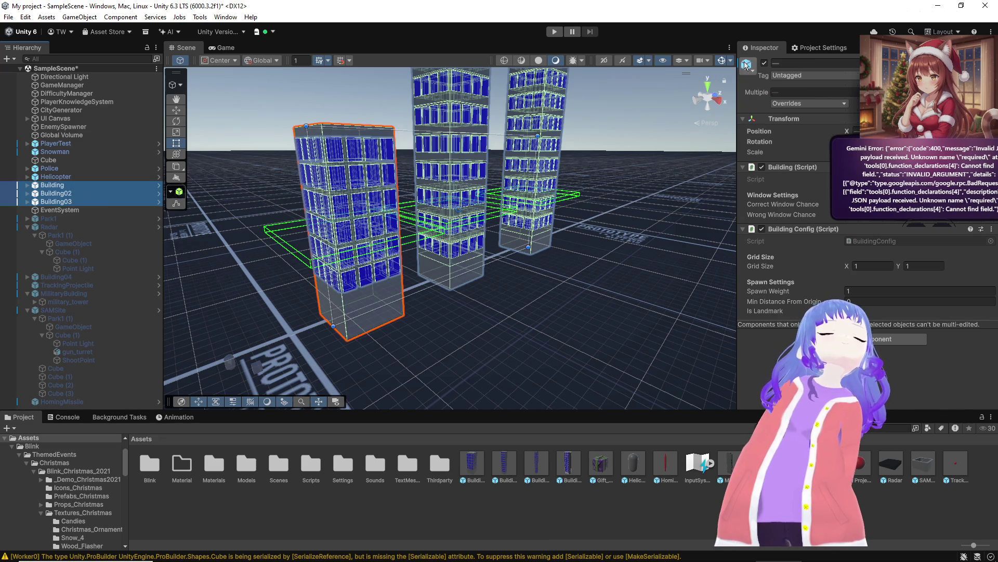
left_click(763, 64)
left_click(55, 176)
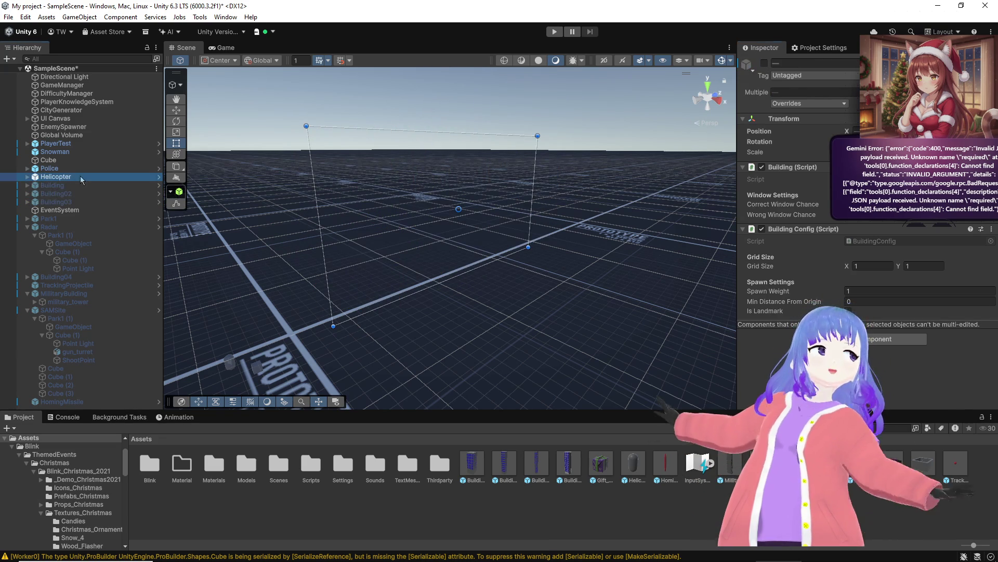
Step: Set the Helicopter's Air Enemy Detection Range to 75 and Attack Range to 50
scroll(800, 236, "down", 10)
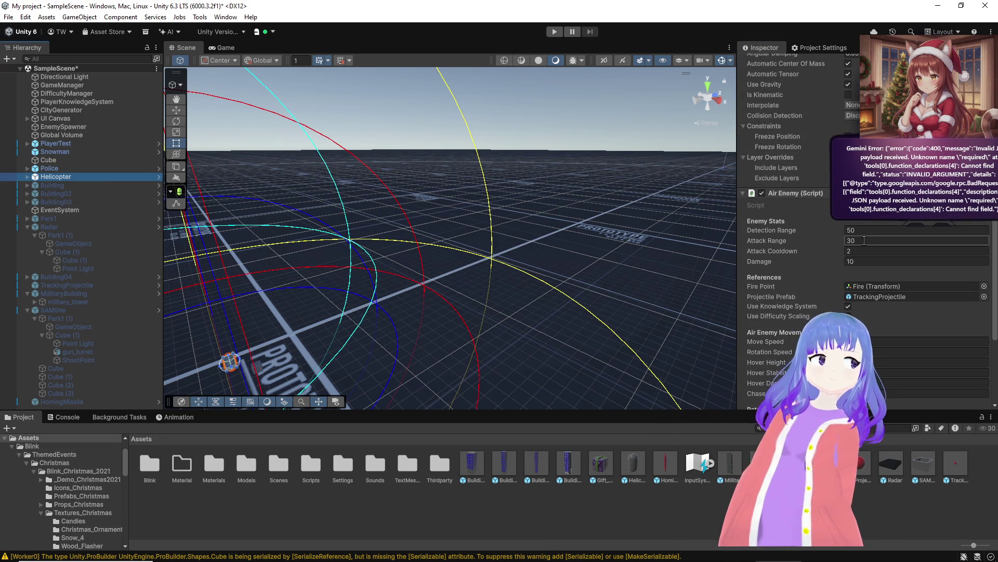
left_click(867, 239)
double_click(867, 240)
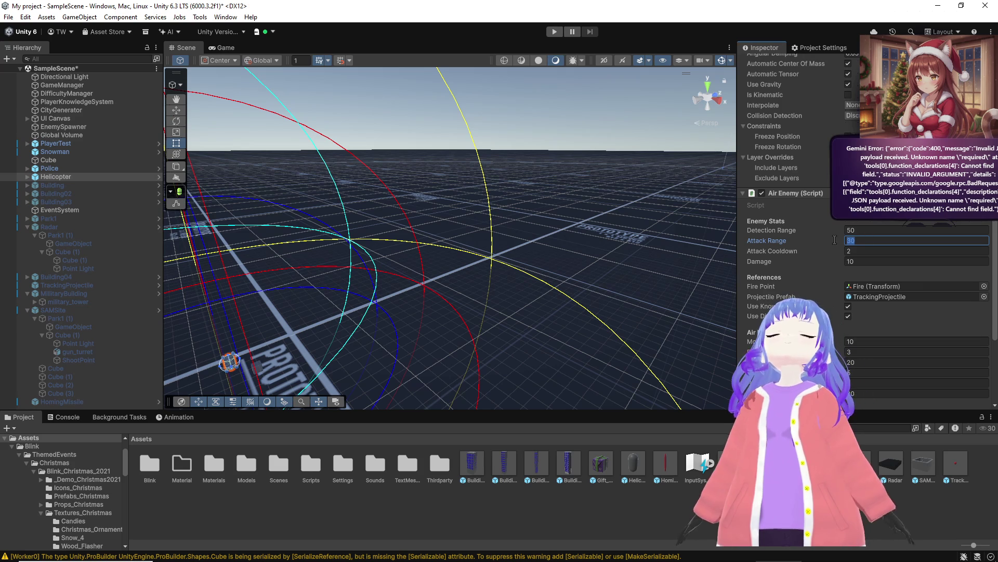
type("100")
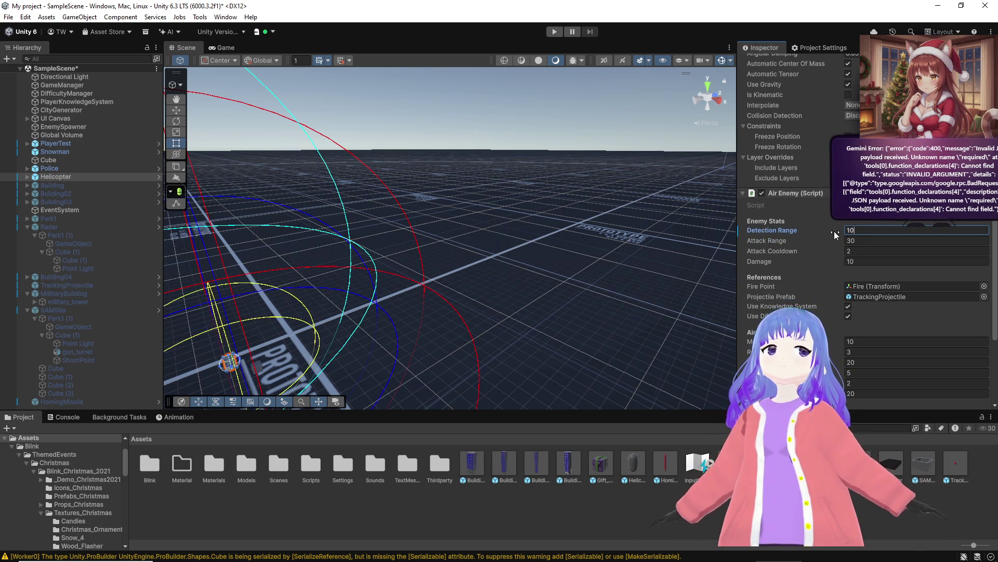
left_click_drag(668, 232, 541, 257)
scroll(552, 251, "down", 10)
double_click(860, 230)
type("75")
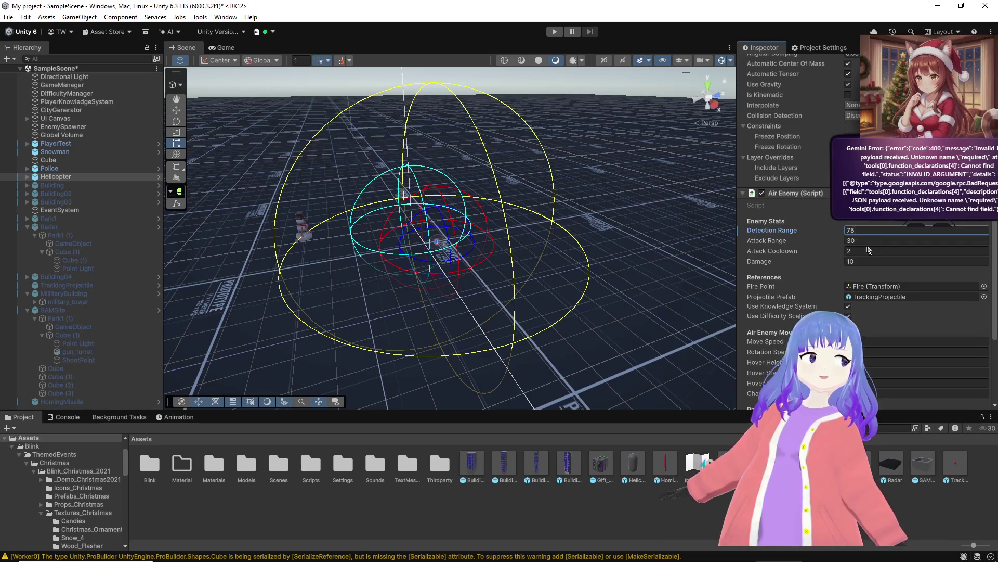
key("Tab")
type("50")
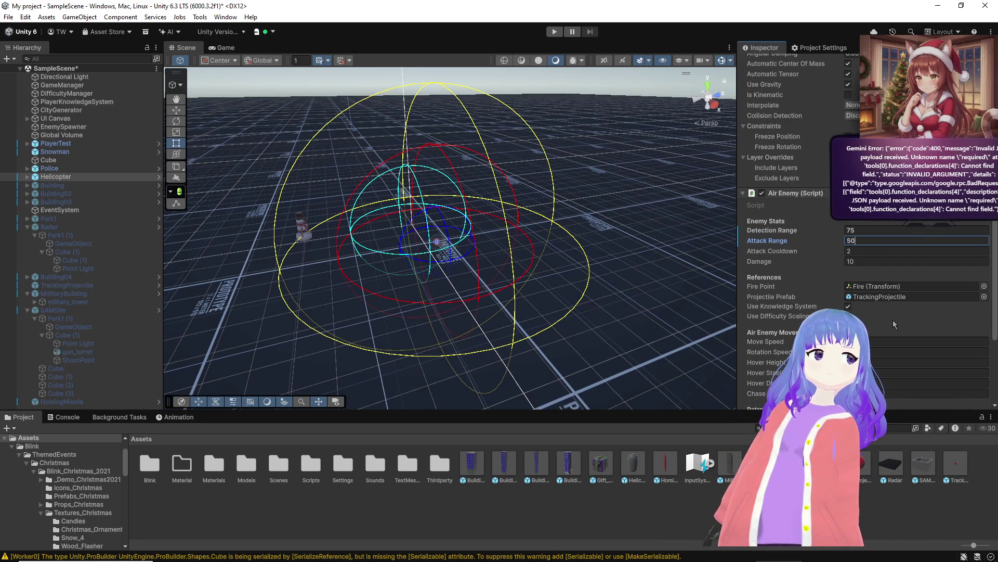
Step: Set the Helicopter's Move Speed to 20, Hover Height to 50 and Chase Distance to 65
scroll(890, 339, "down", 2)
left_click(874, 313)
type("20")
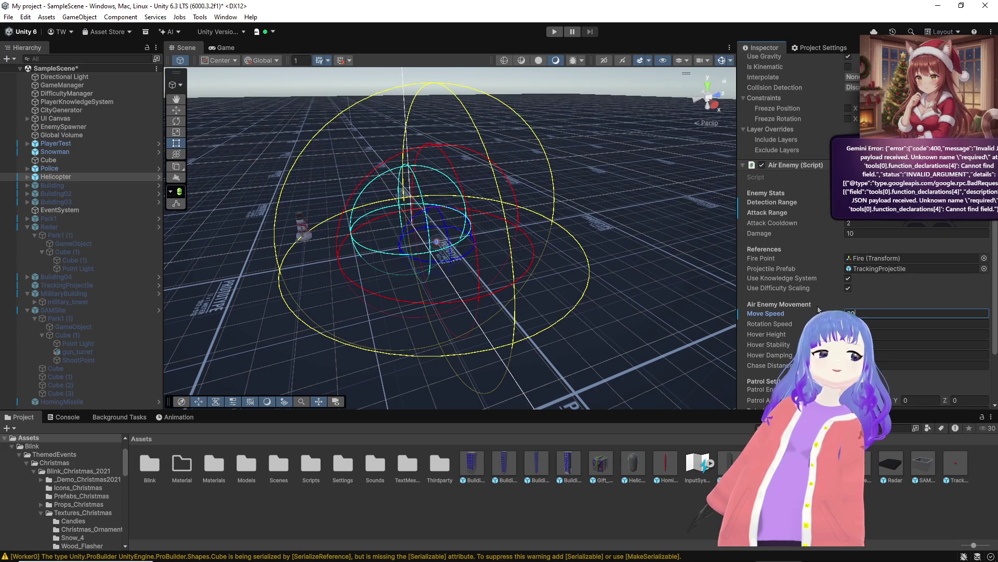
left_click(864, 333)
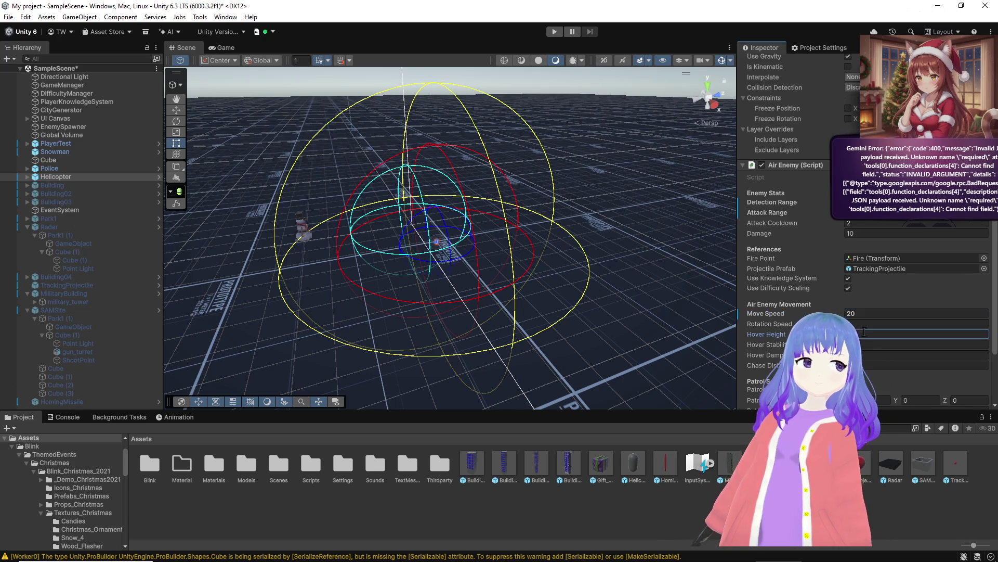
type("10")
left_click(884, 365)
type("30")
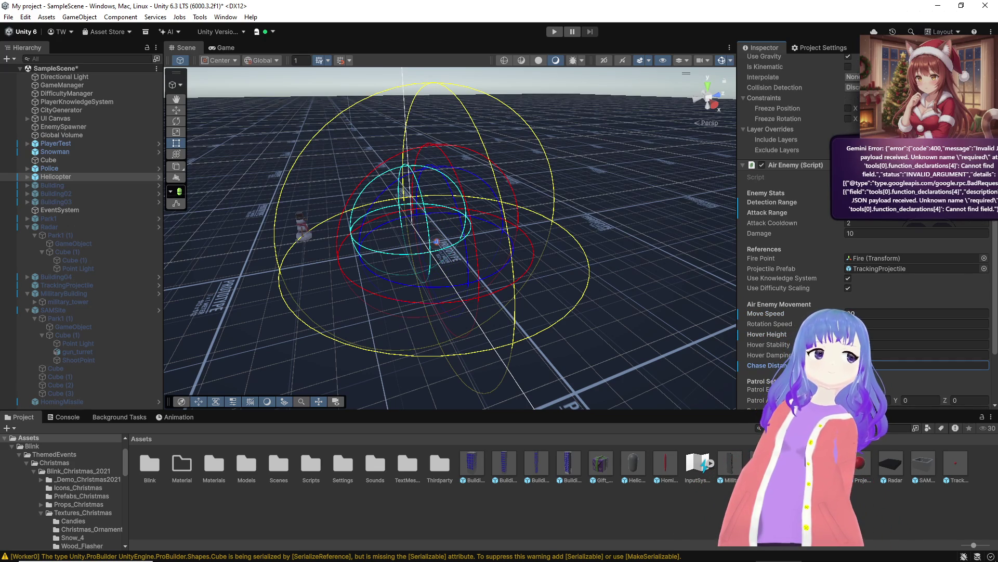
type("50")
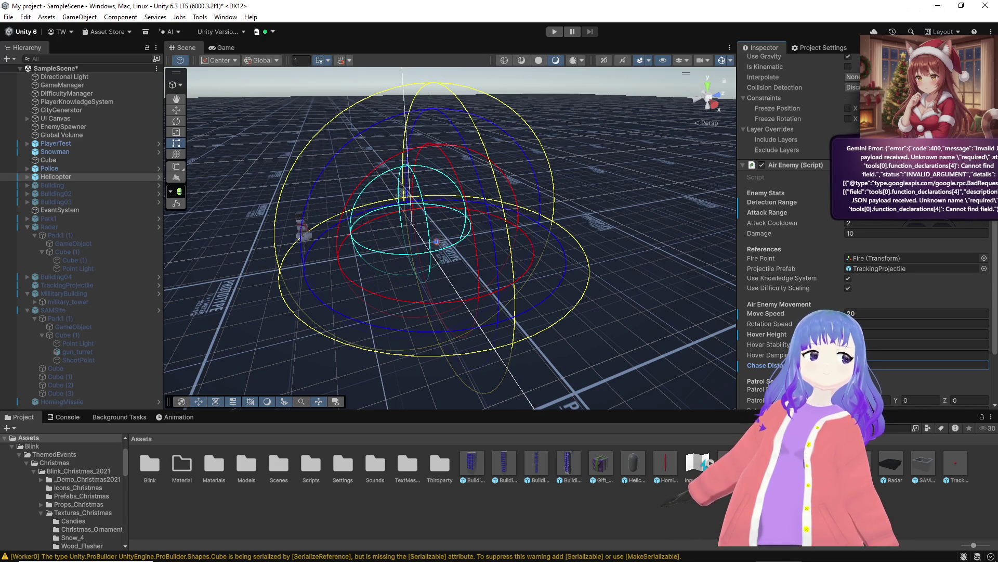
Step: Toggle patrolling off and back on, and confirm Hover Damping at 2
scroll(846, 350, "down", 3)
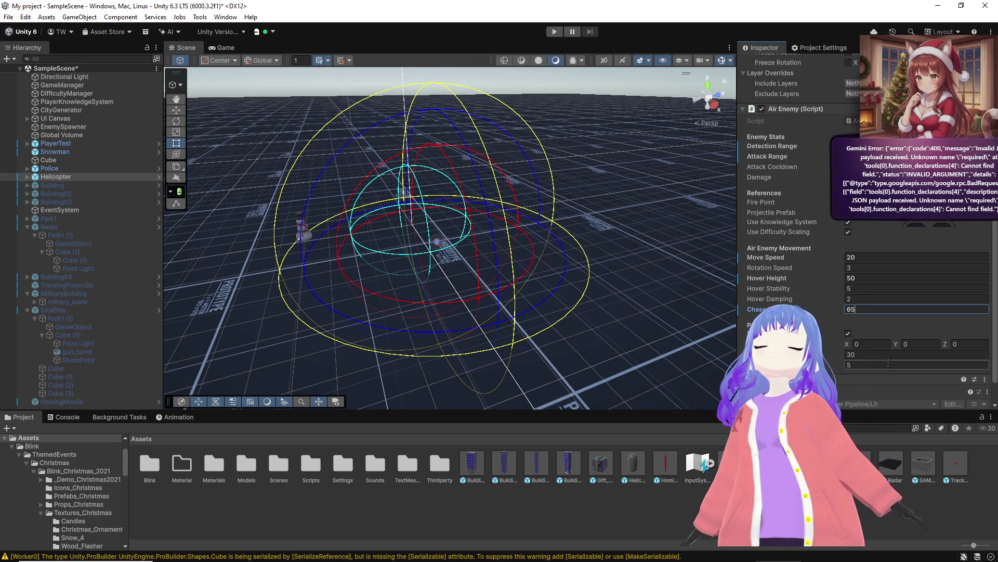
left_click(848, 334)
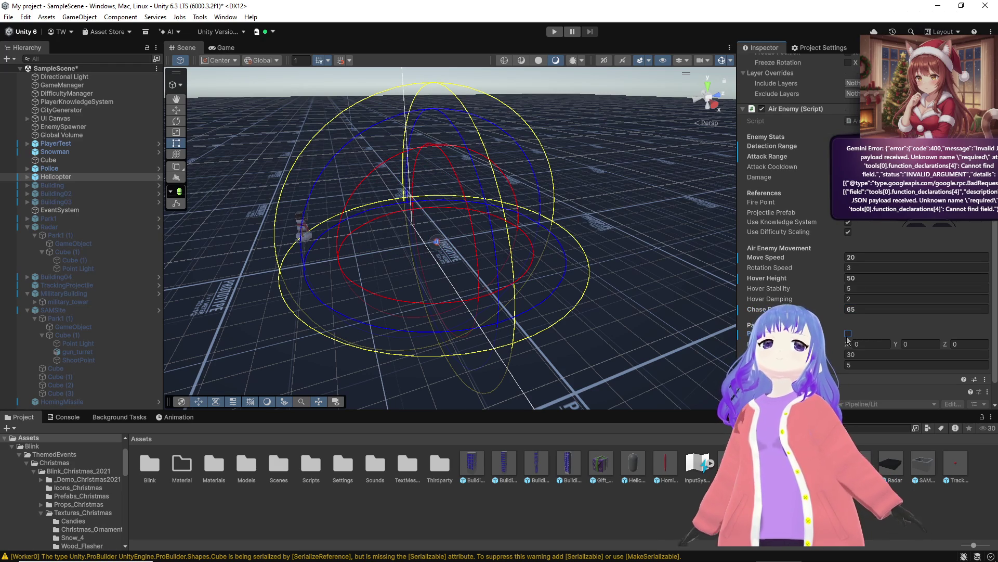
left_click(848, 336)
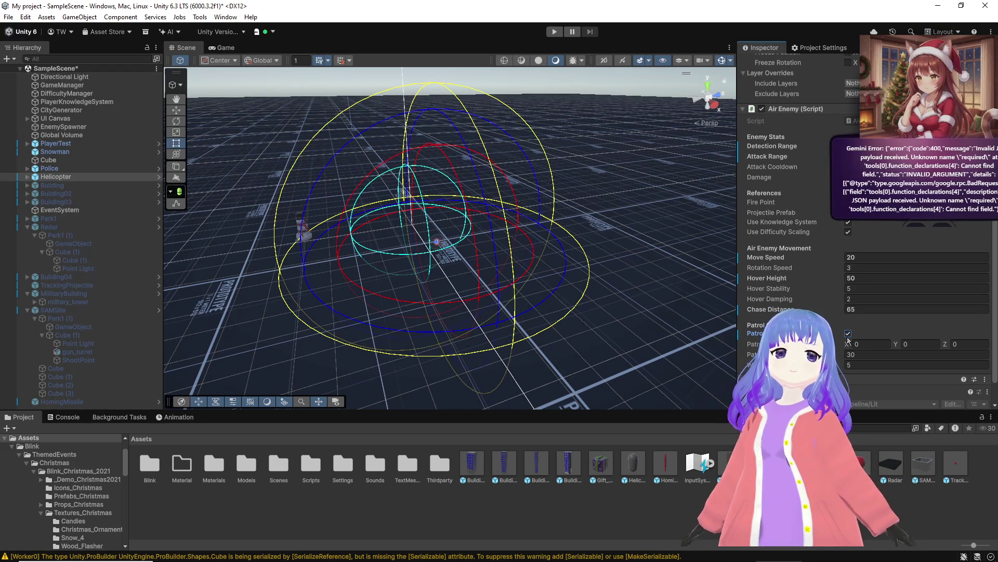
left_click(848, 300)
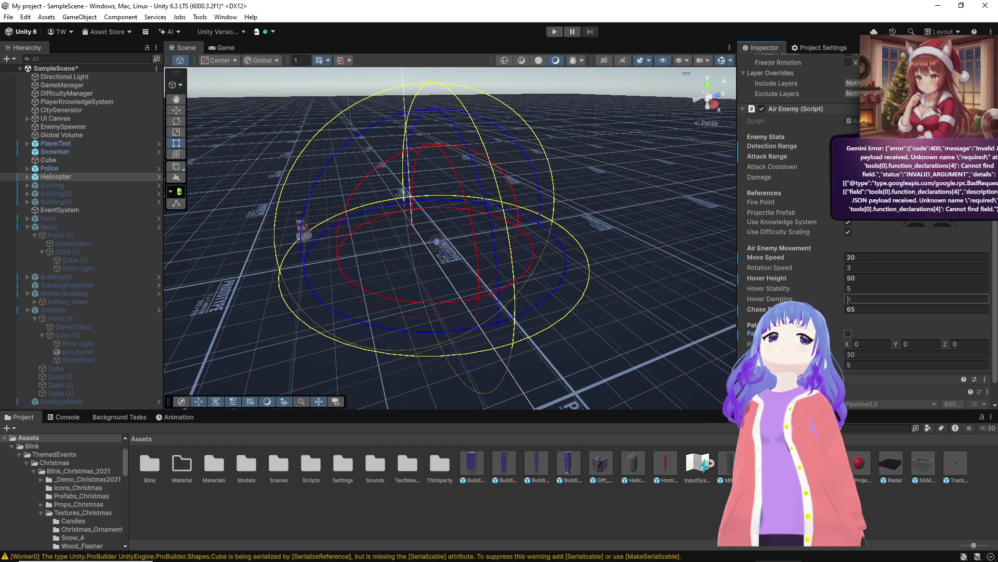
key("Return")
Step: Review the Helicopter's prefab overrides, then deactivate the Helicopter
scroll(775, 104, "up", 10)
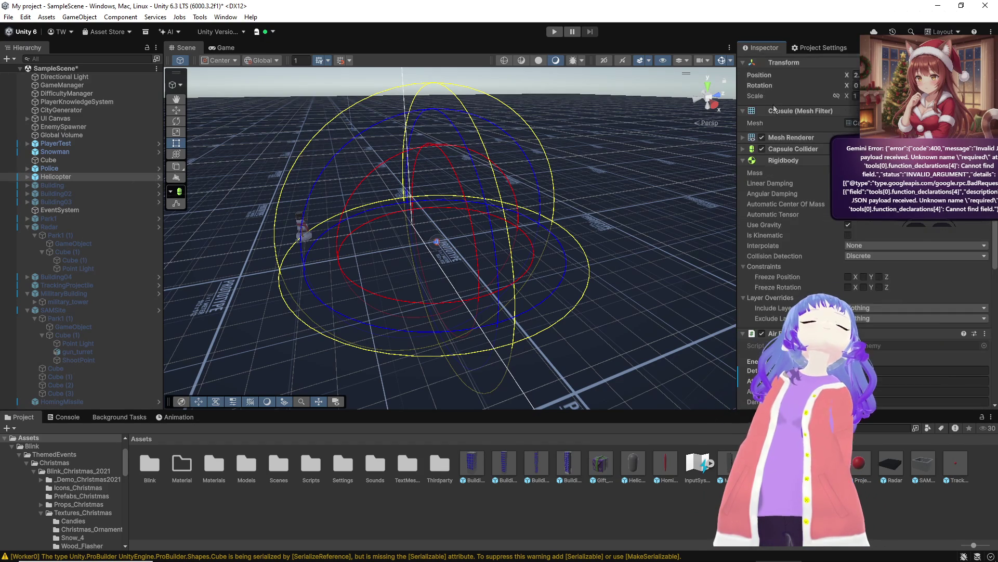
left_click(811, 104)
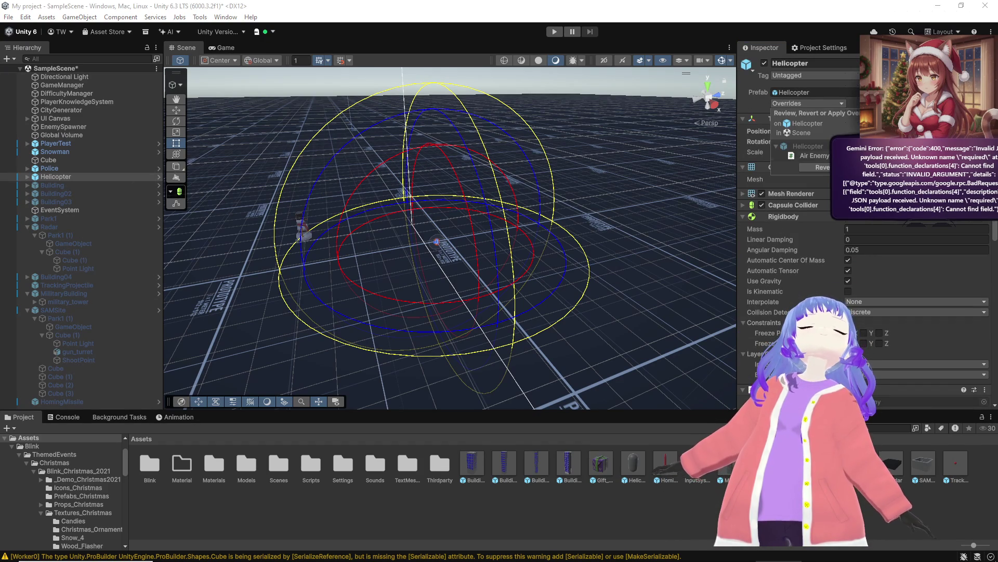
left_click(764, 63)
left_click(764, 63)
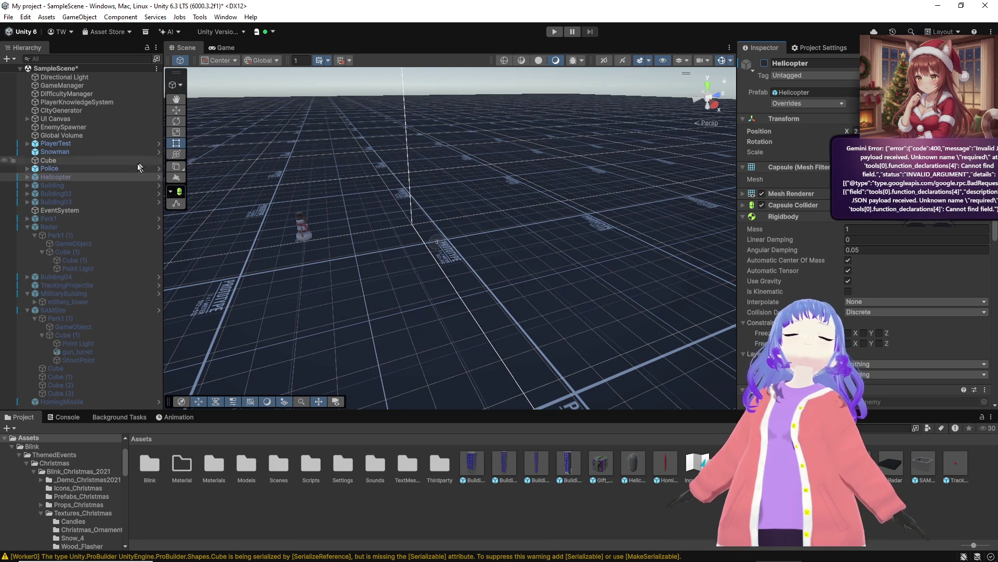
left_click(68, 167)
Step: Review the Police enemy's Ground Enemy stats in the Inspector
scroll(858, 262, "down", 5)
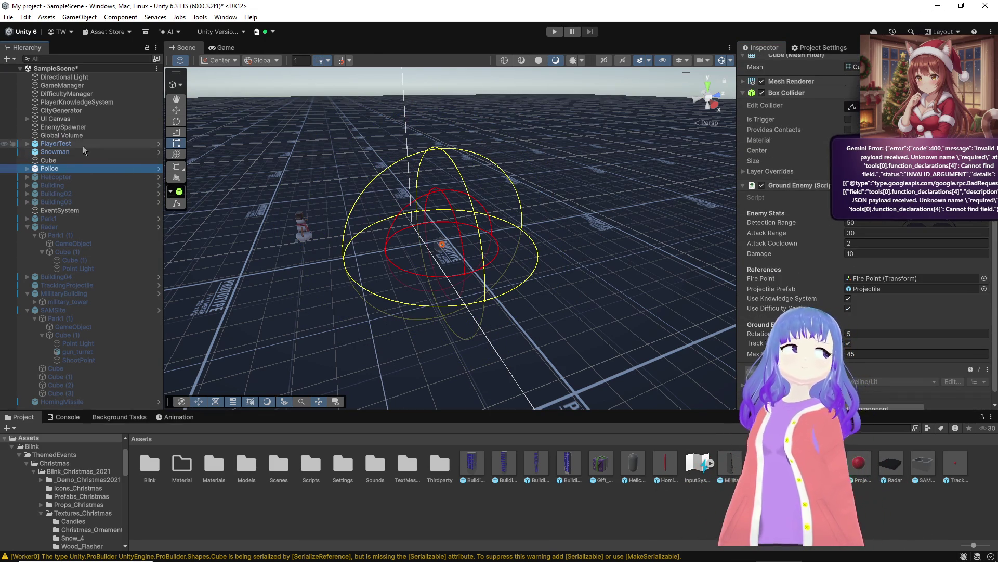
left_click(71, 126)
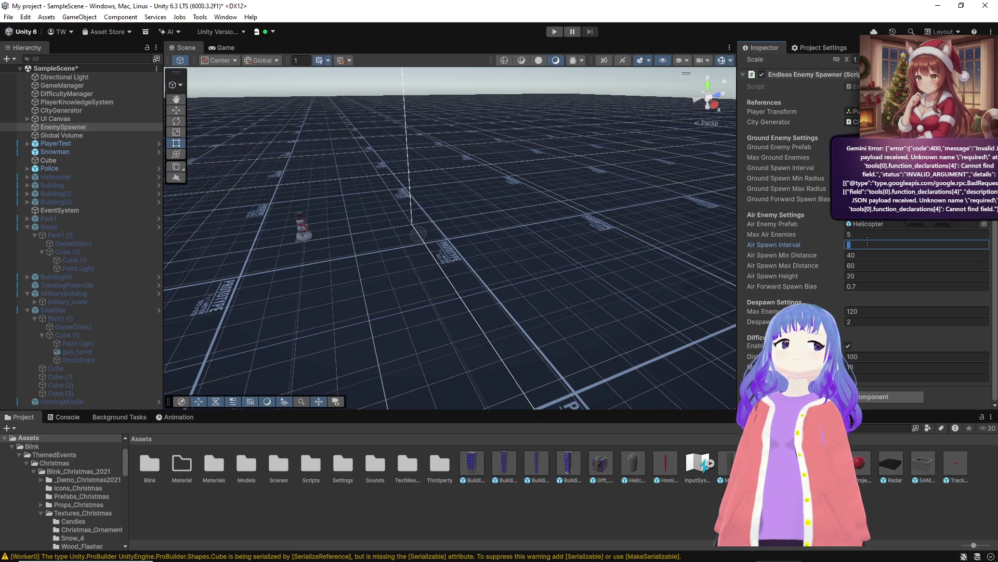
Step: Finish the air spawn values, setting Air Spawn Height to 40
type("0")
type("3")
left_click(863, 274)
type("4")
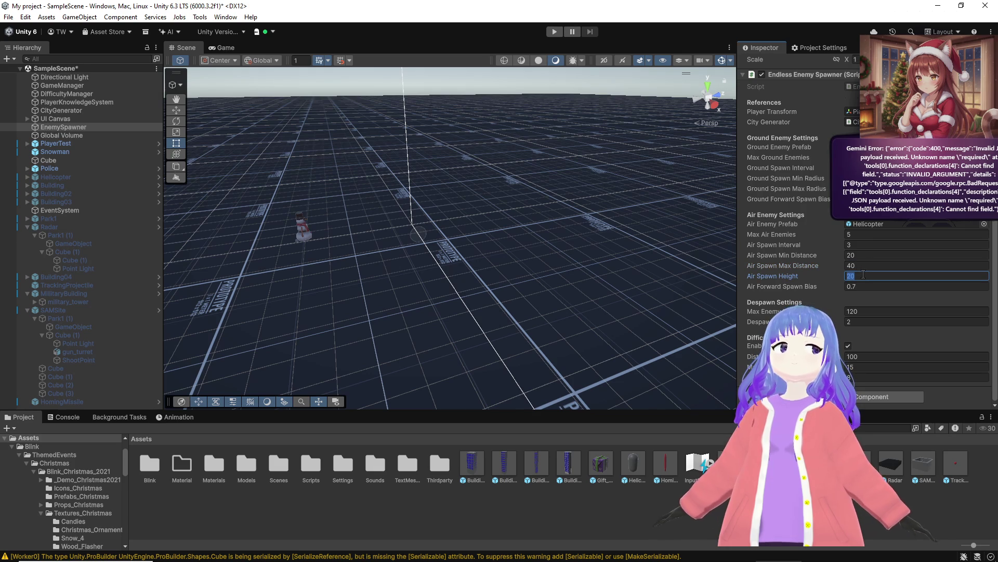
type("0")
left_click(860, 285)
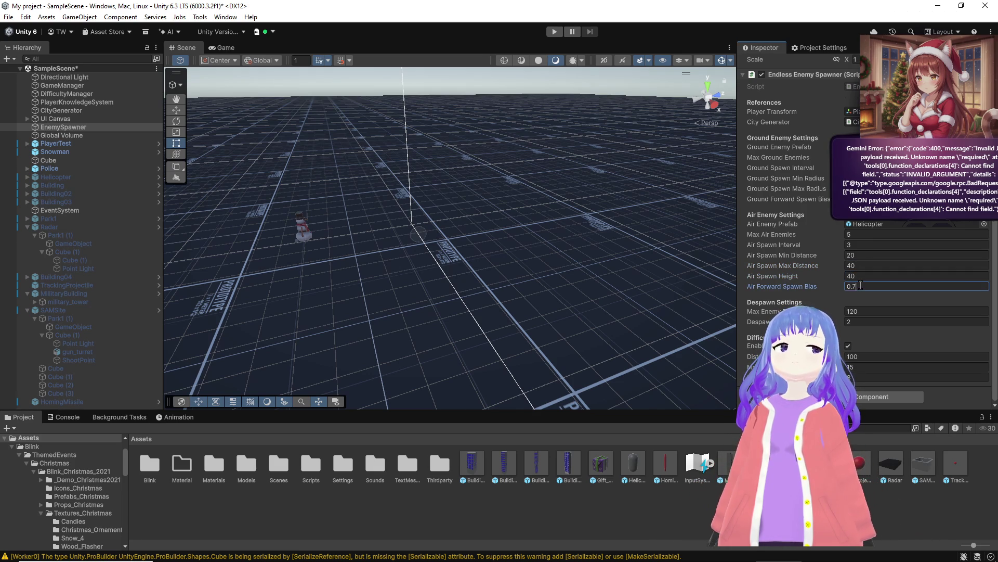
left_click(786, 178)
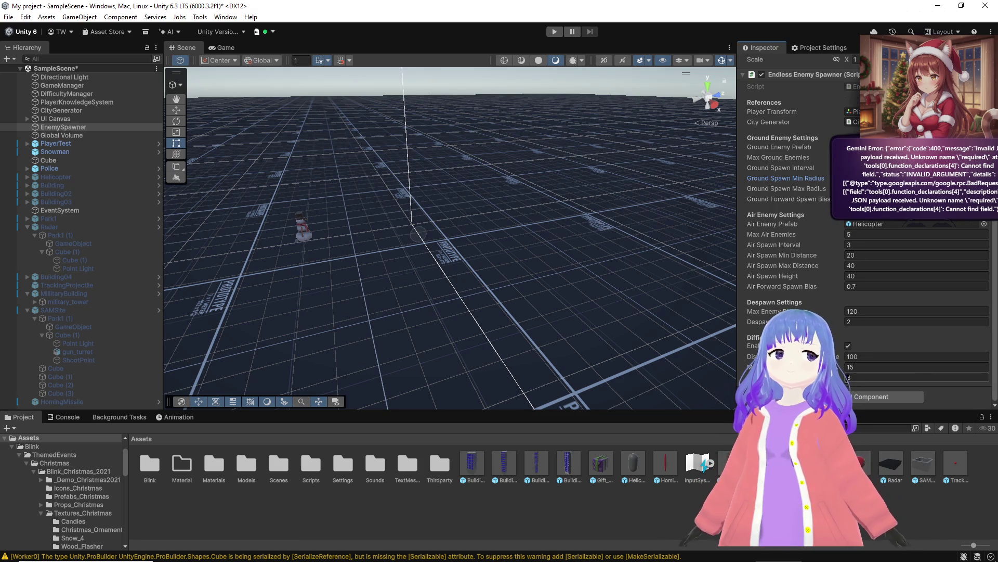
Step: Widen the Inspector to check Max Air Enemies At Max and Distance Per Difficulty Increase
mouse_move(845, 365)
left_mouse_down()
mouse_move(870, 365)
mouse_move(852, 365)
left_mouse_up()
left_click_drag(737, 338, 658, 338)
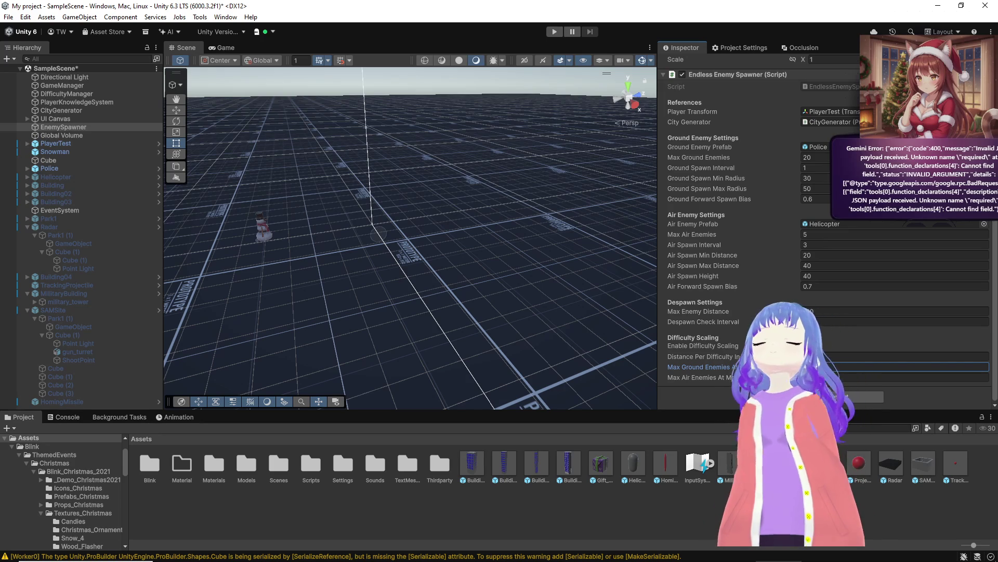
left_click(910, 377)
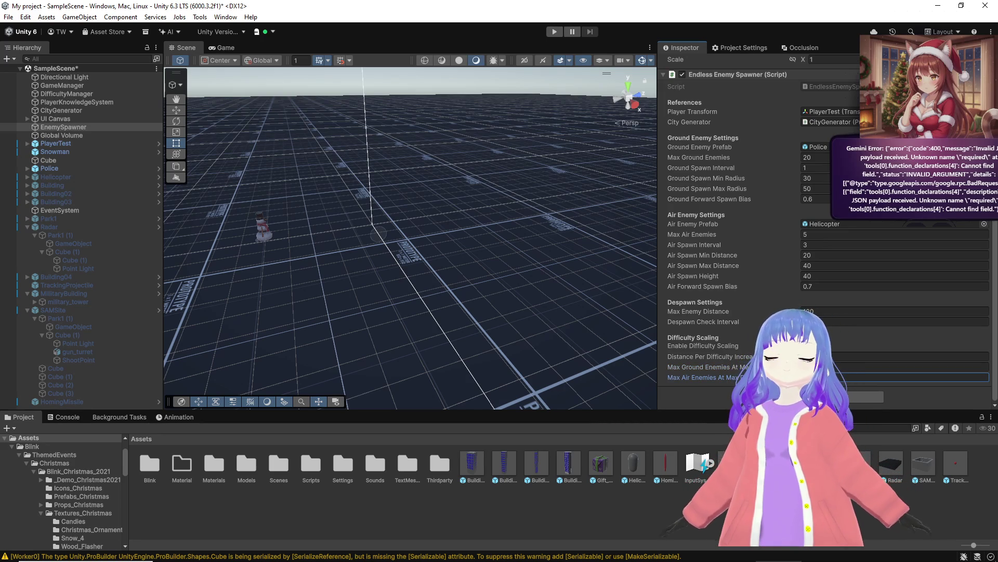
left_click(910, 356)
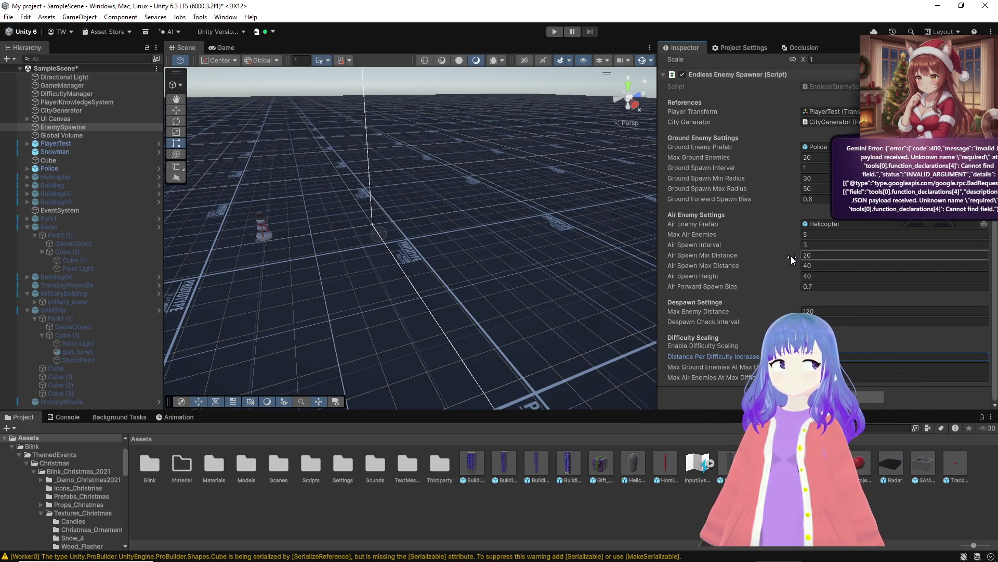
left_click_drag(656, 230, 727, 230)
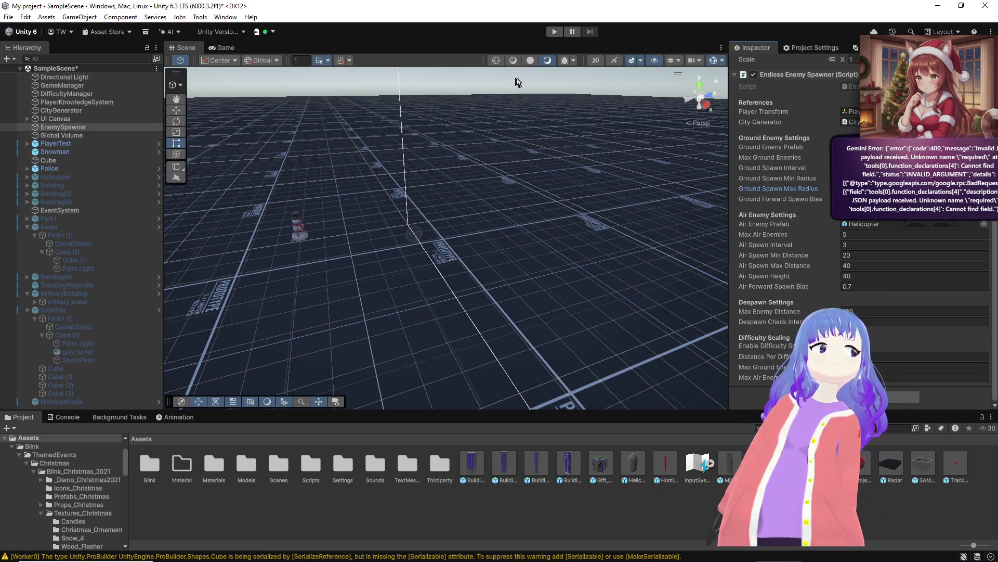
left_click(552, 31)
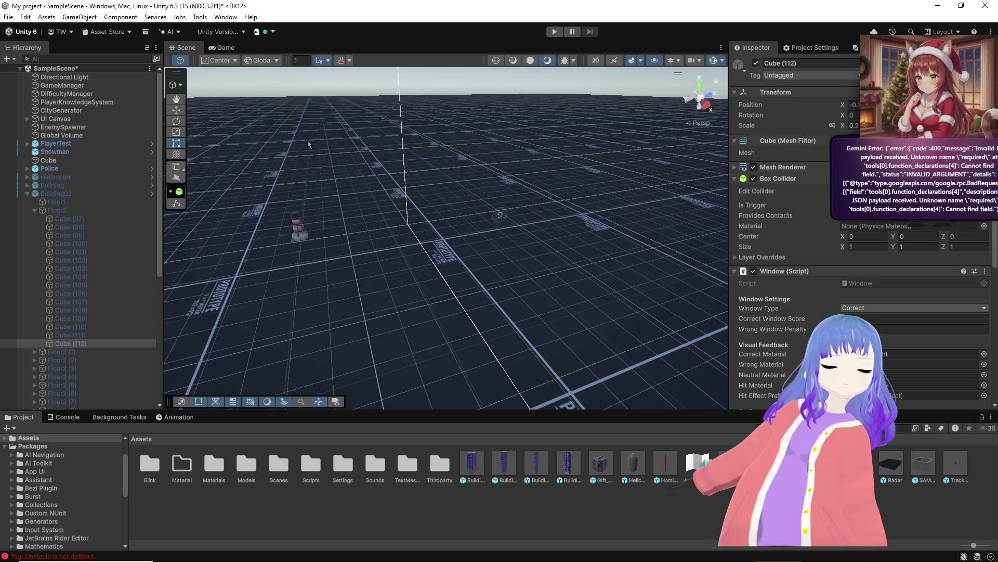
Step: Scroll through the Hierarchy after leaving the playtest
scroll(92, 275, "down", 10)
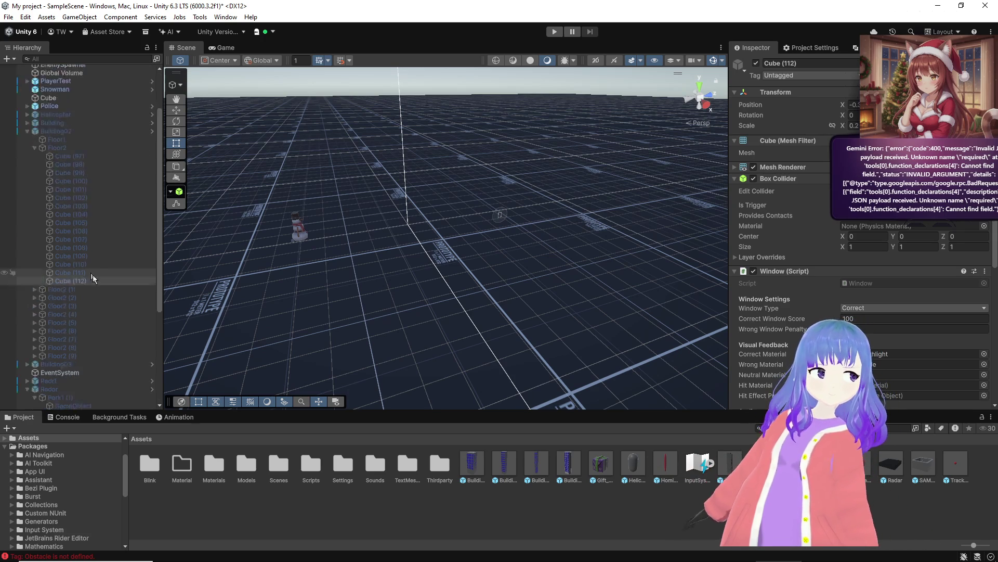
Step: Change SAMSite's Building Config Min Distance From Origin from 100 to 75
left_click(931, 467)
scroll(900, 265, "down", 3)
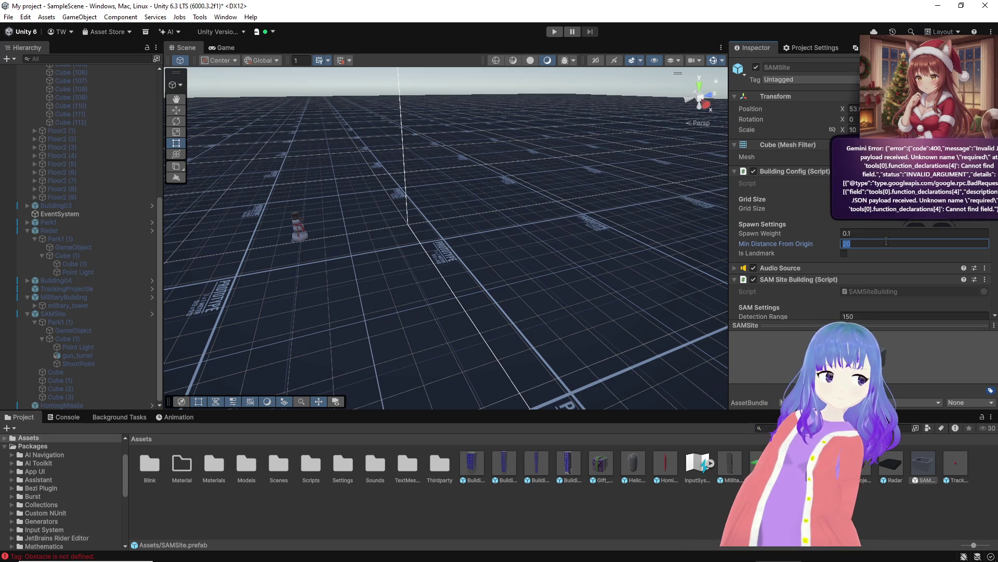
type("100")
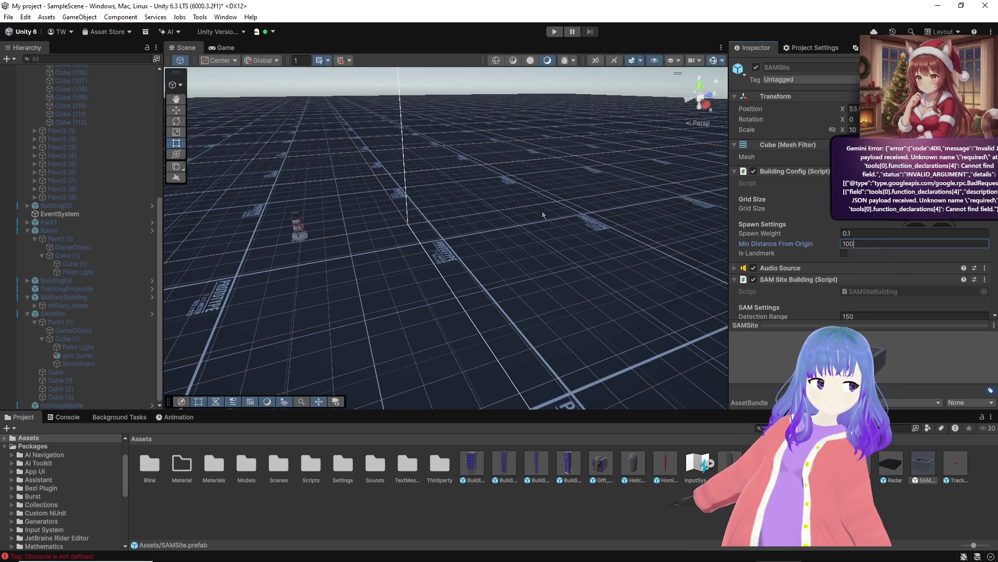
right_click(542, 211)
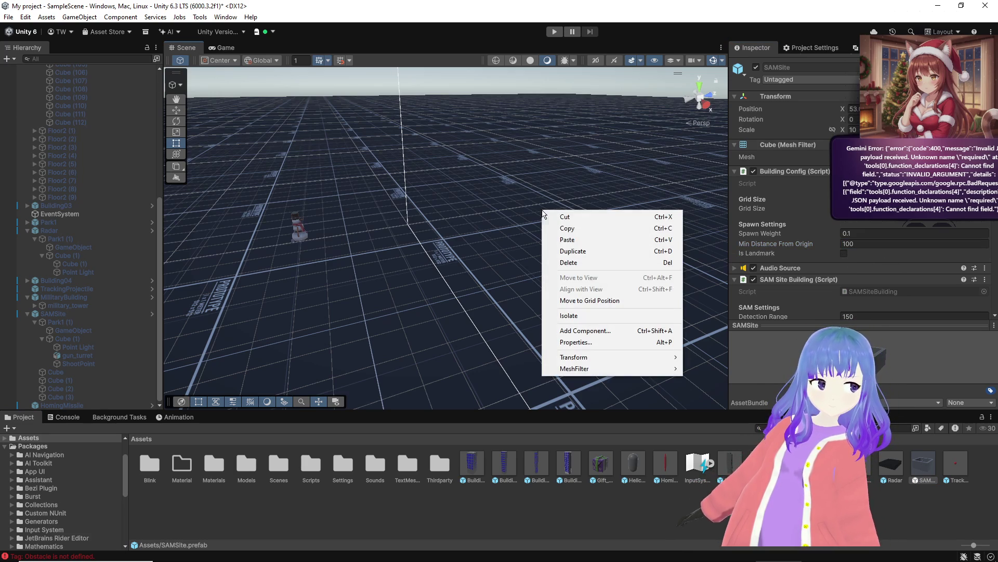
left_click(861, 233)
left_click(864, 234)
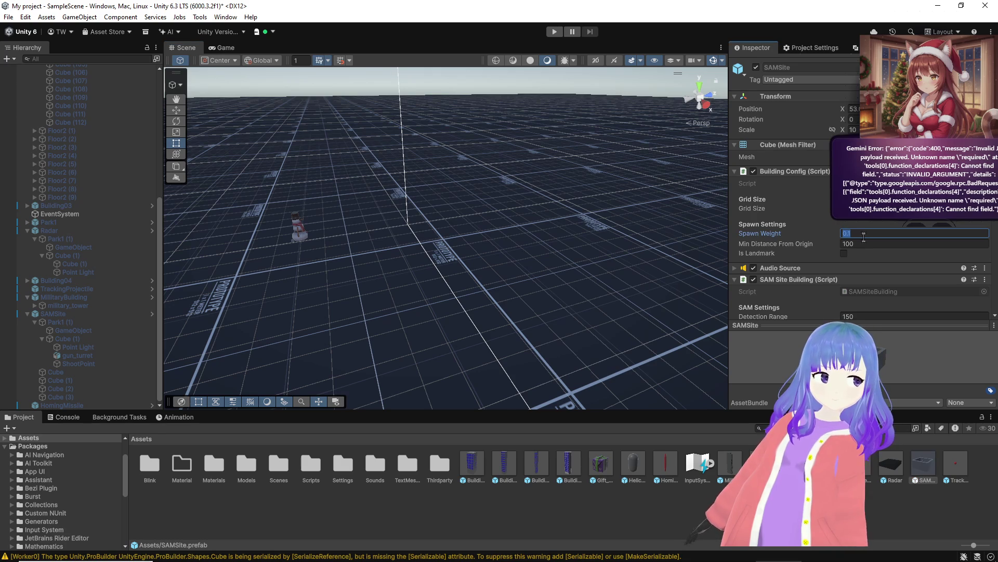
left_click(863, 244)
type("75")
key("Return")
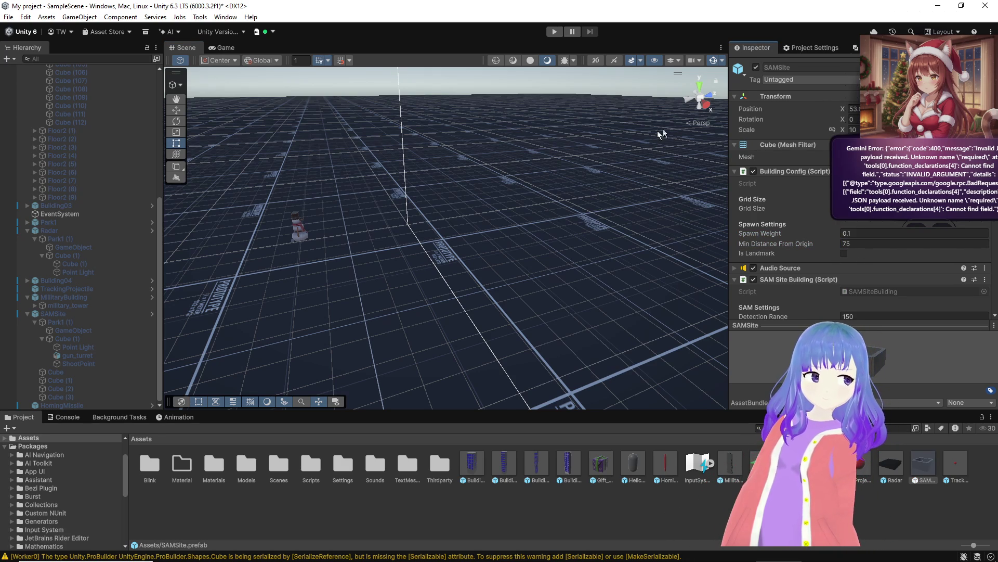
left_click_drag(432, 214, 412, 195)
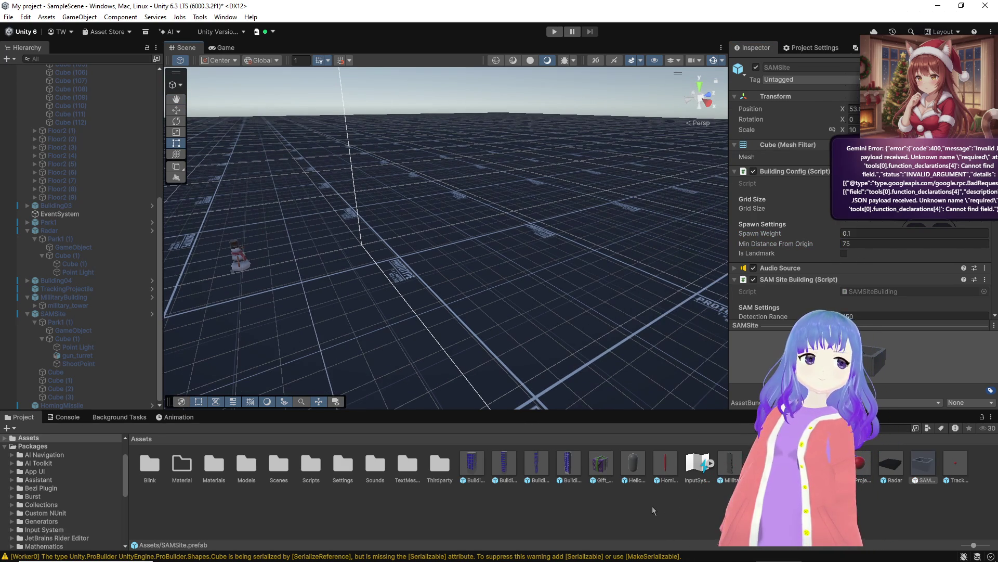
Step: Set the HomingMissile prefab's Homing Missile Speed to 25
left_click(665, 464)
left_click(883, 232)
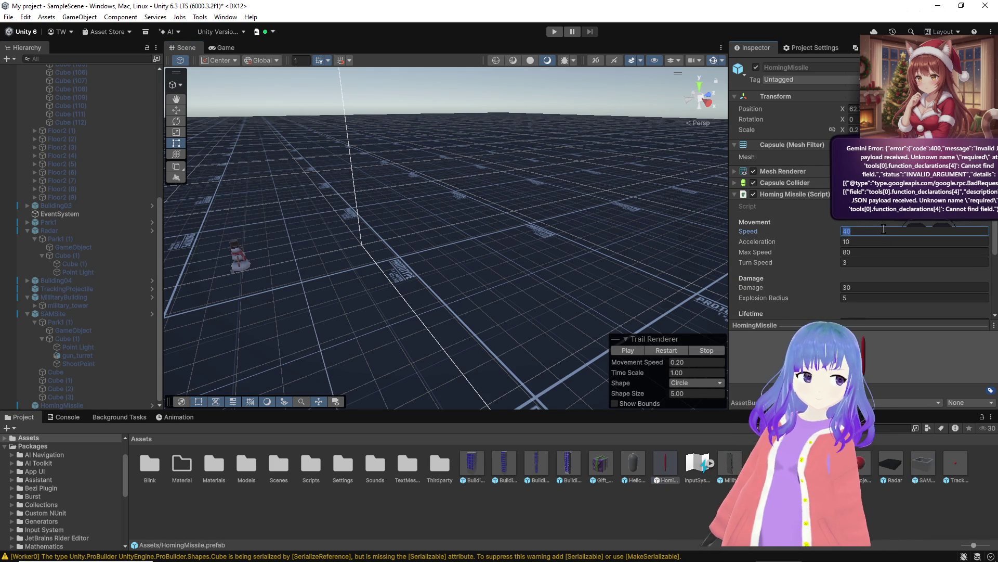
key("Return")
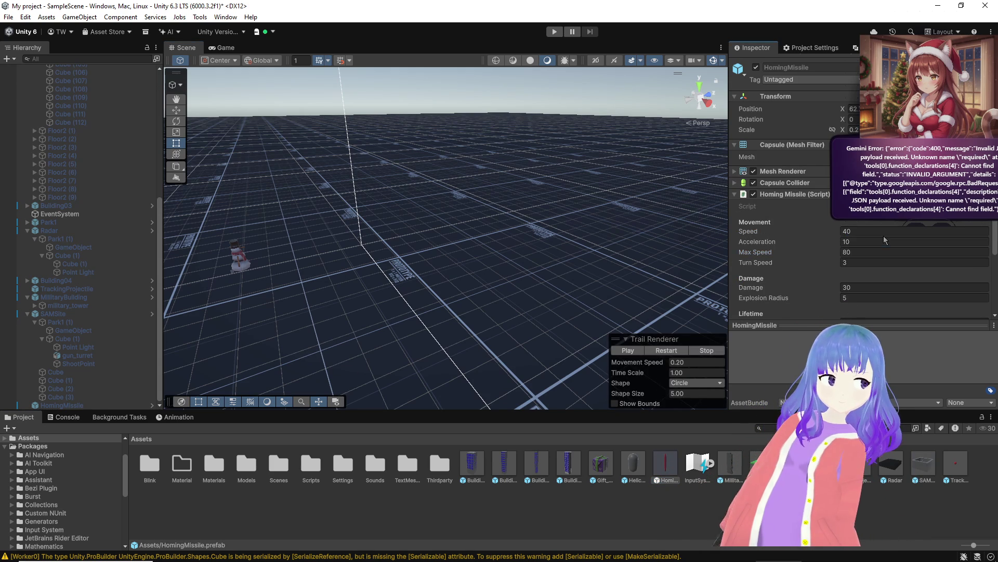
type("25")
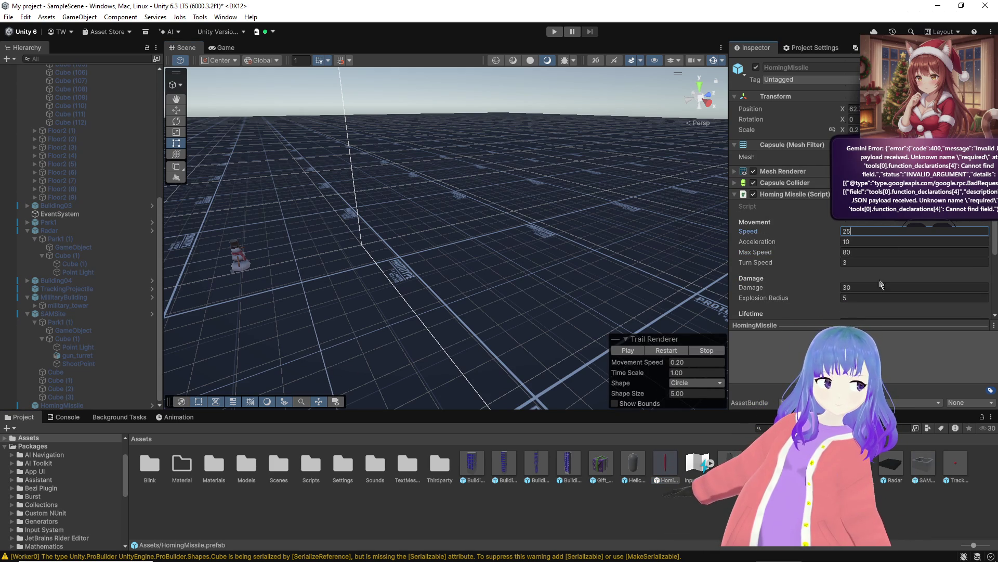
key("Return")
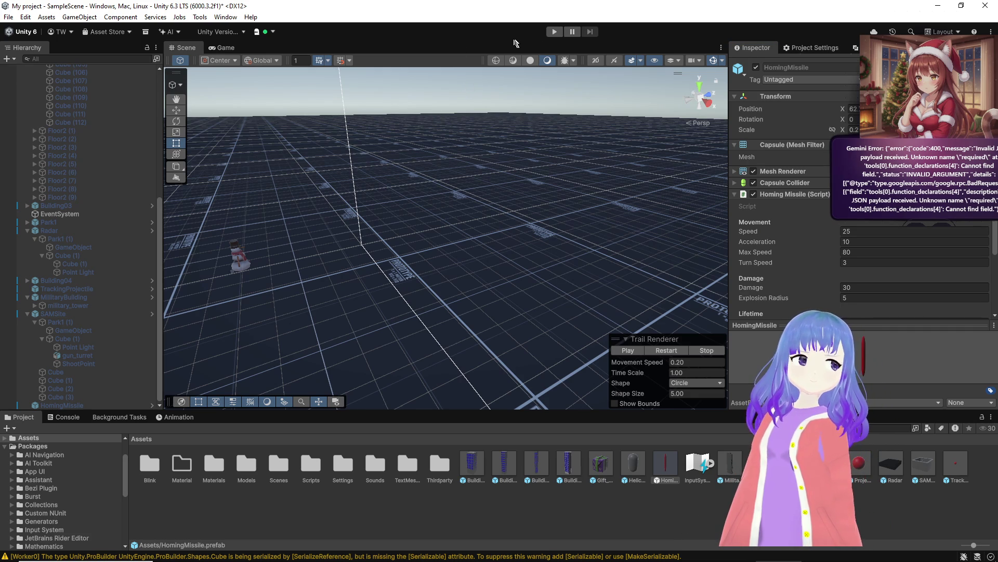
scroll(60, 179, "up", 9)
Step: Assign LevelUpPanel to UI Canvas's Level Up Panel field and start a playtest
left_click(71, 120)
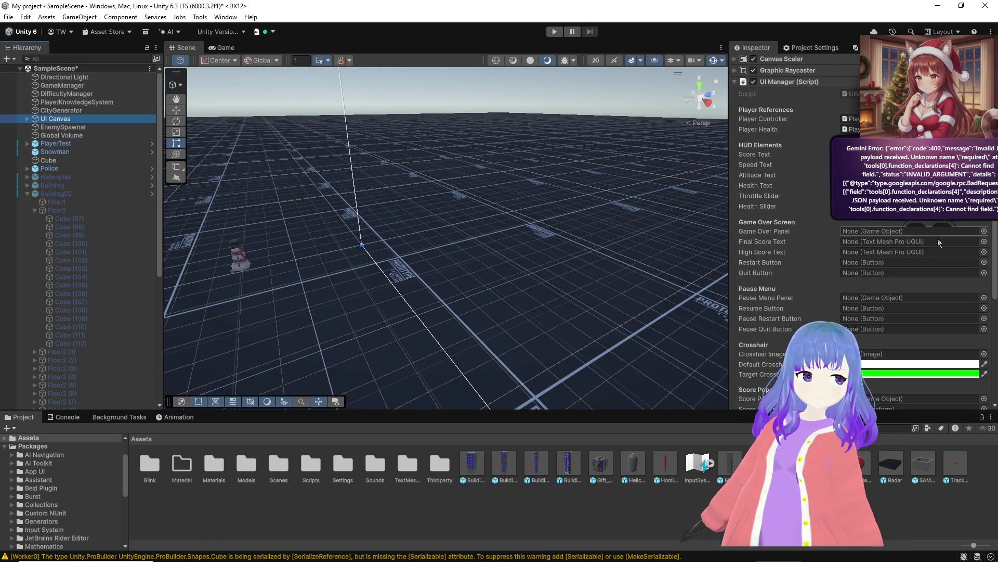
scroll(940, 251, "down", 5)
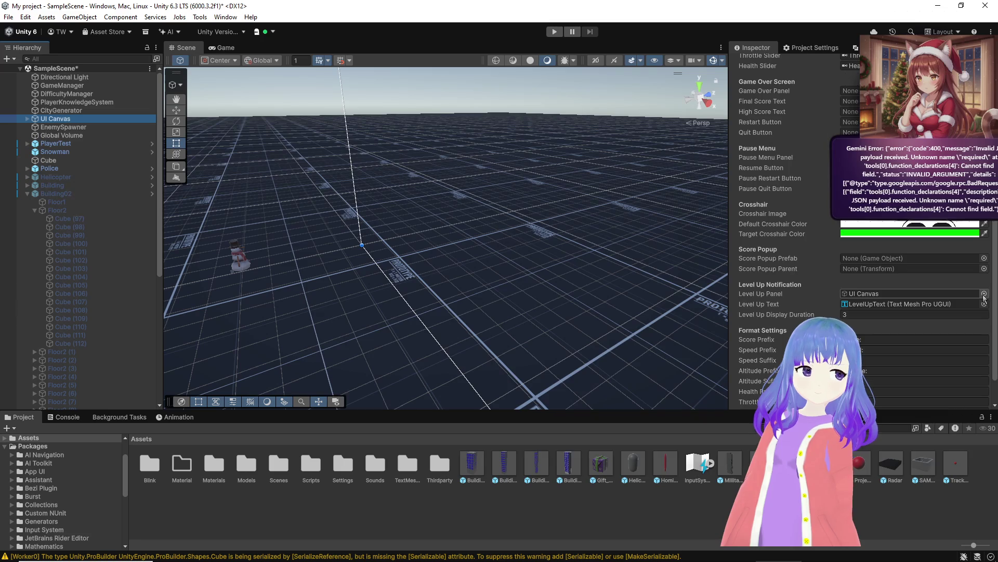
left_click(984, 293)
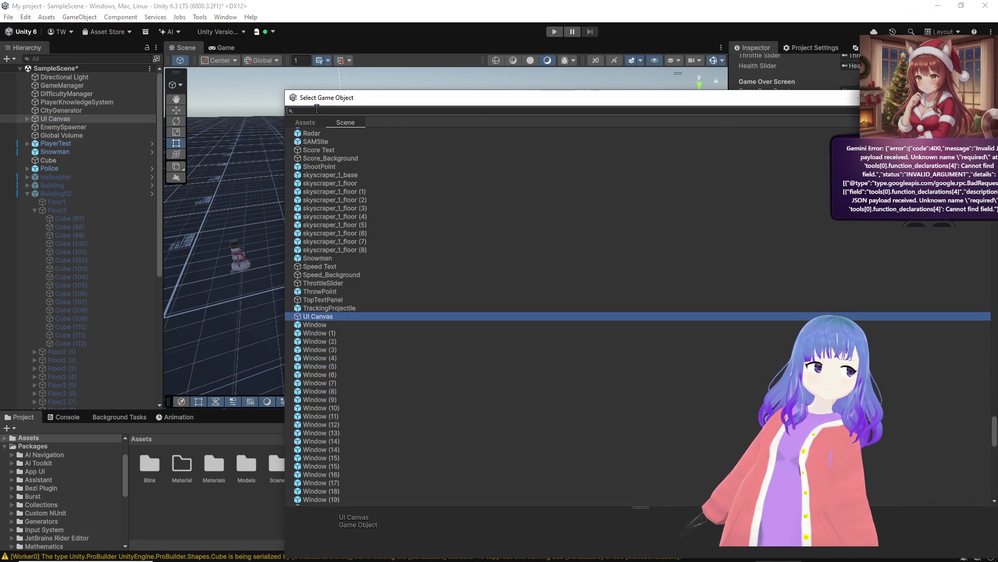
type("level")
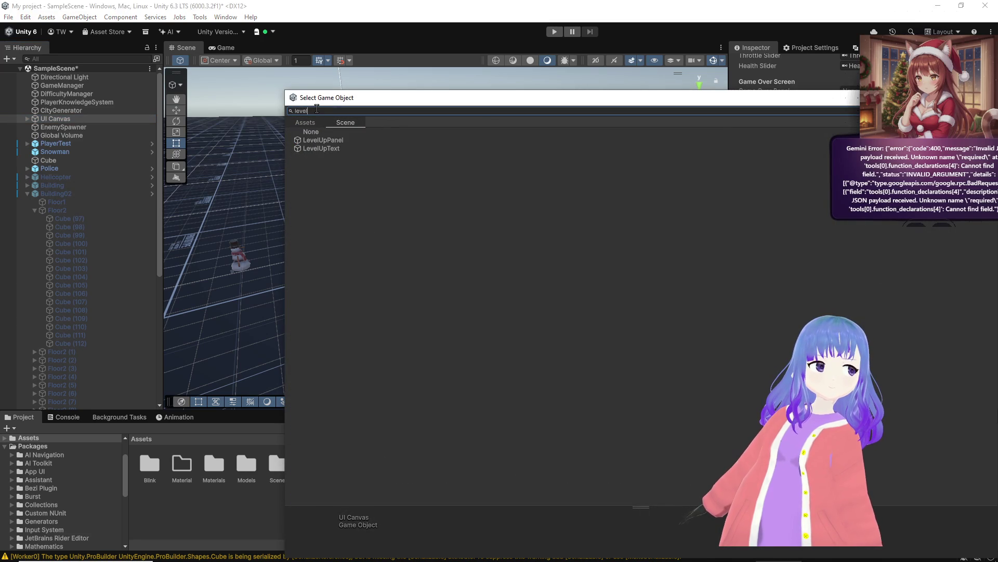
double_click(345, 138)
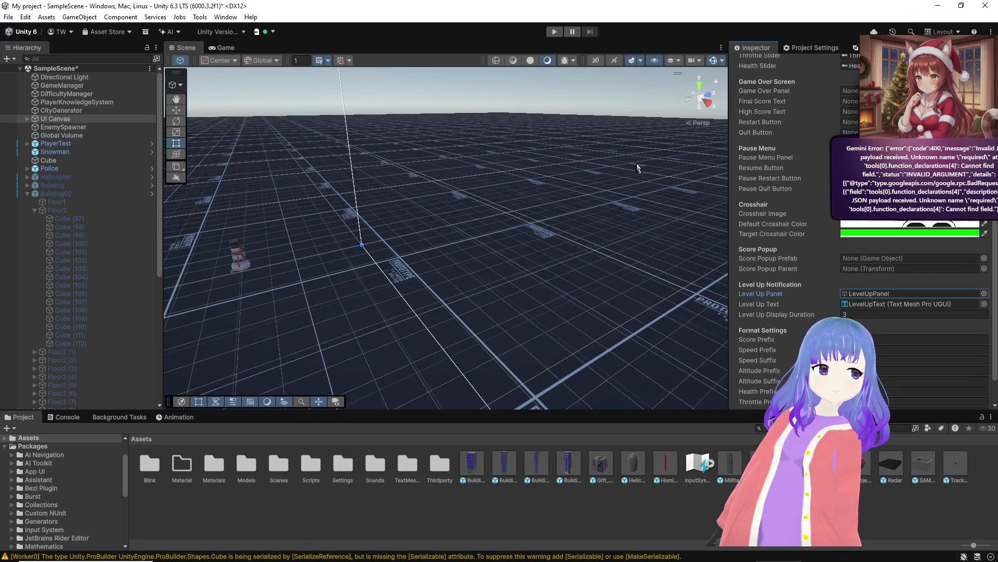
left_click(555, 32)
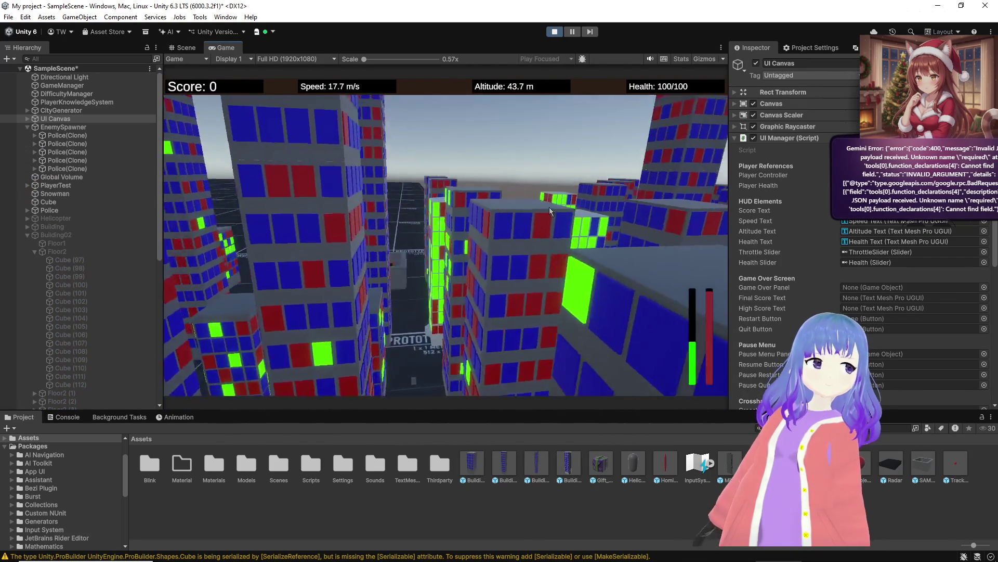
Step: Attempt to save the scene twice during the playtest, then stop play mode
key("ctrl+s")
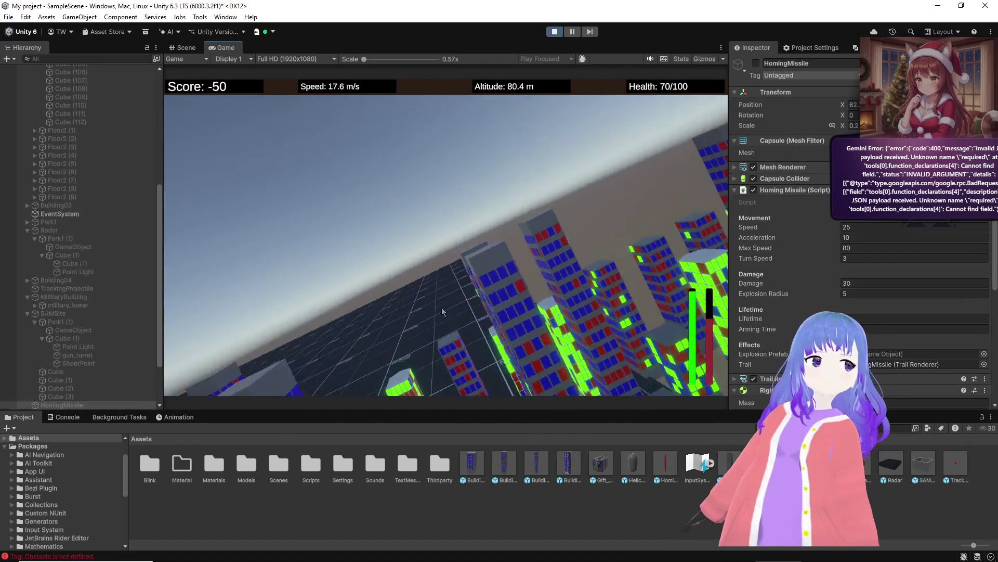
key("ctrl+s")
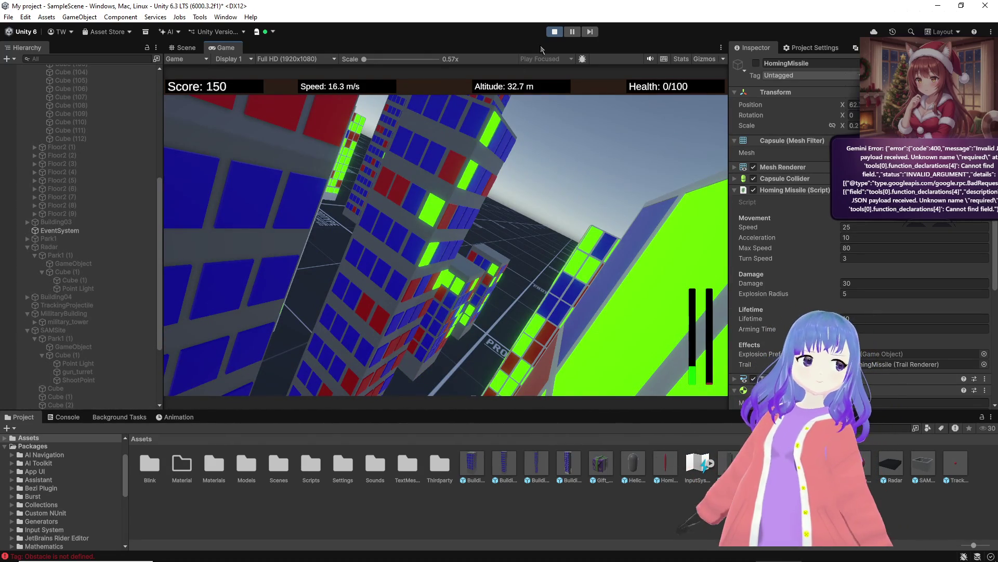
left_click(555, 32)
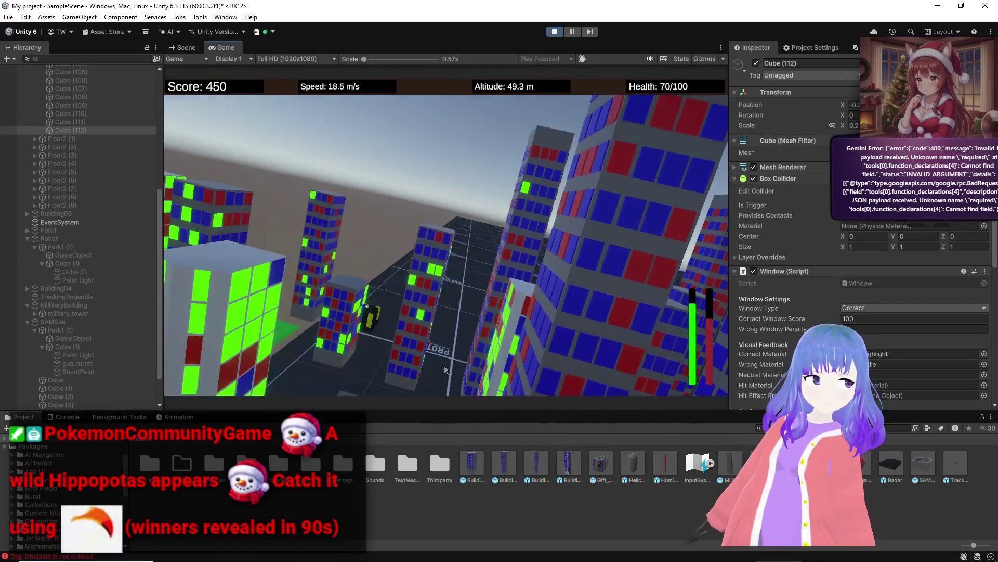
Step: Fly another test round in Play mode, pressing Ctrl+S several times to try saving the scene
key("ctrl+s")
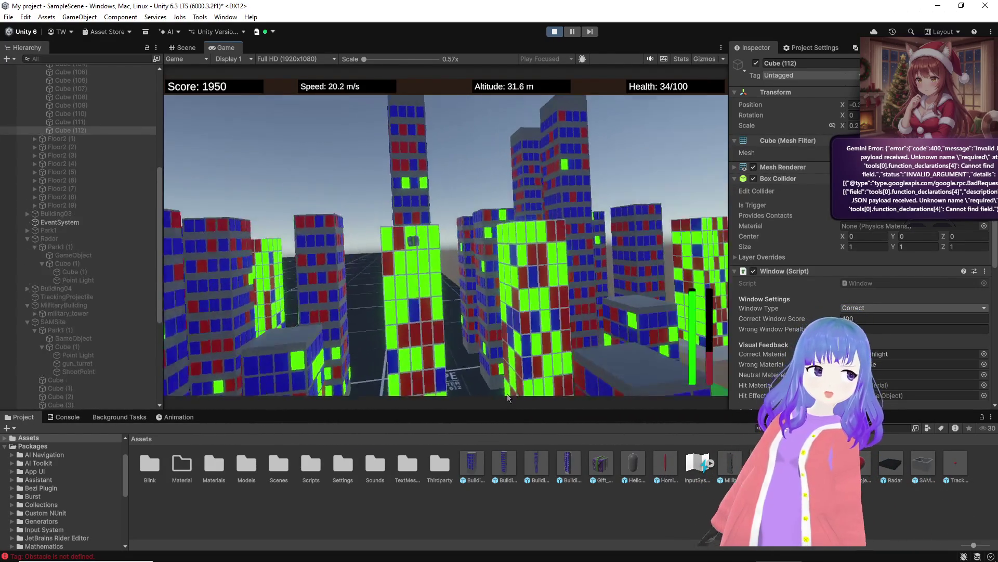
key("ctrl+s")
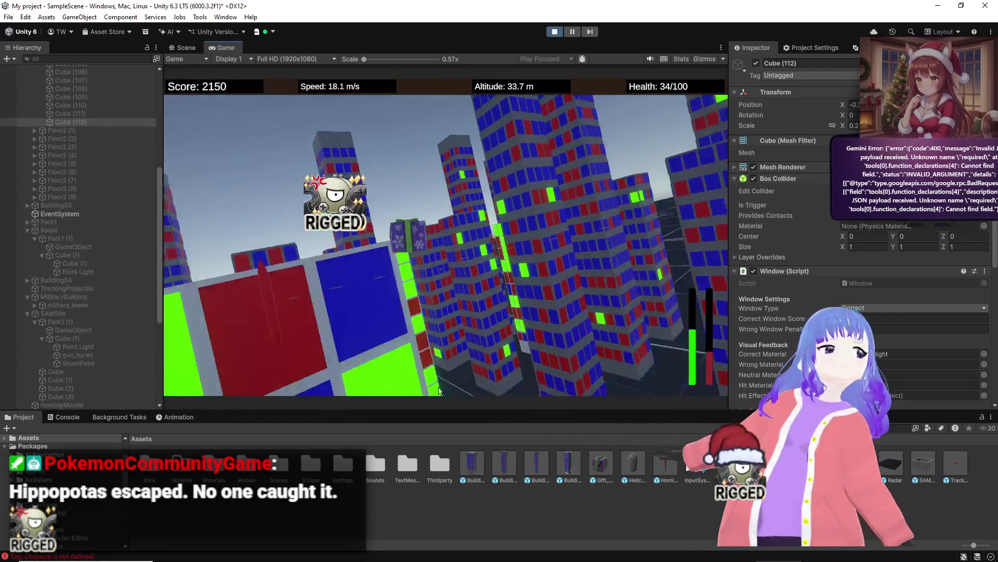
key("ctrl+s")
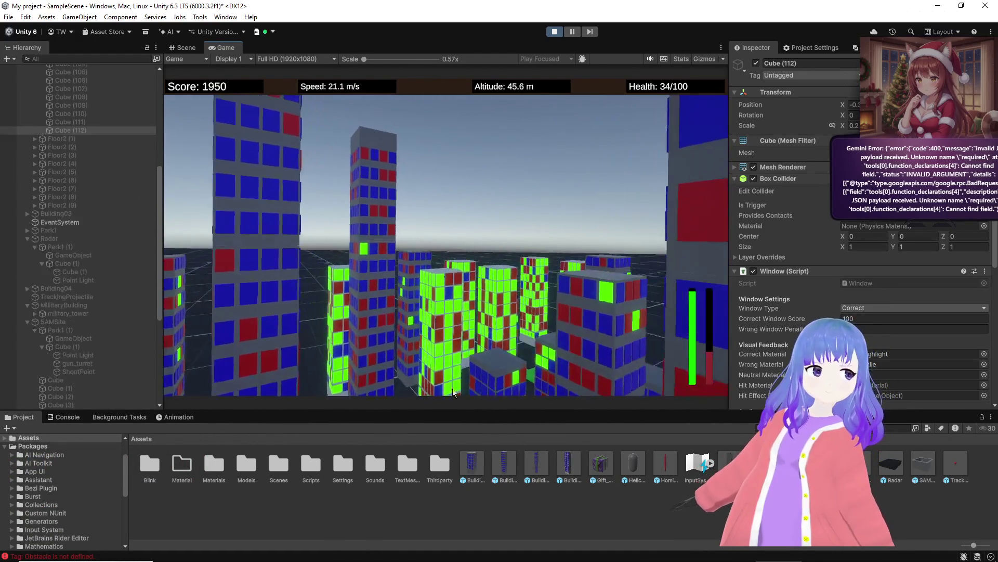
key("ctrl+s")
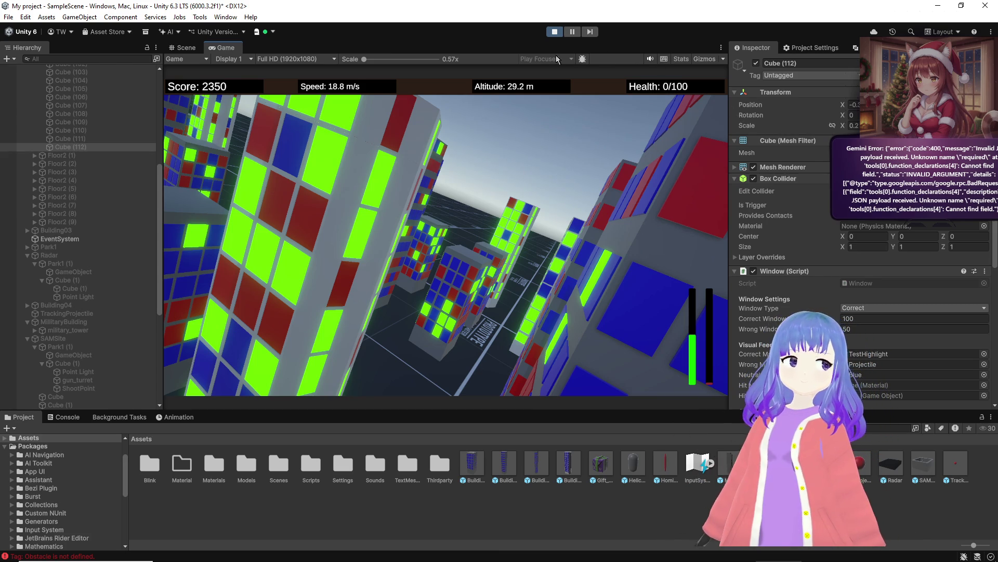
Step: Exit Play mode and switch to the YouTube video in the browser
key("ctrl+p")
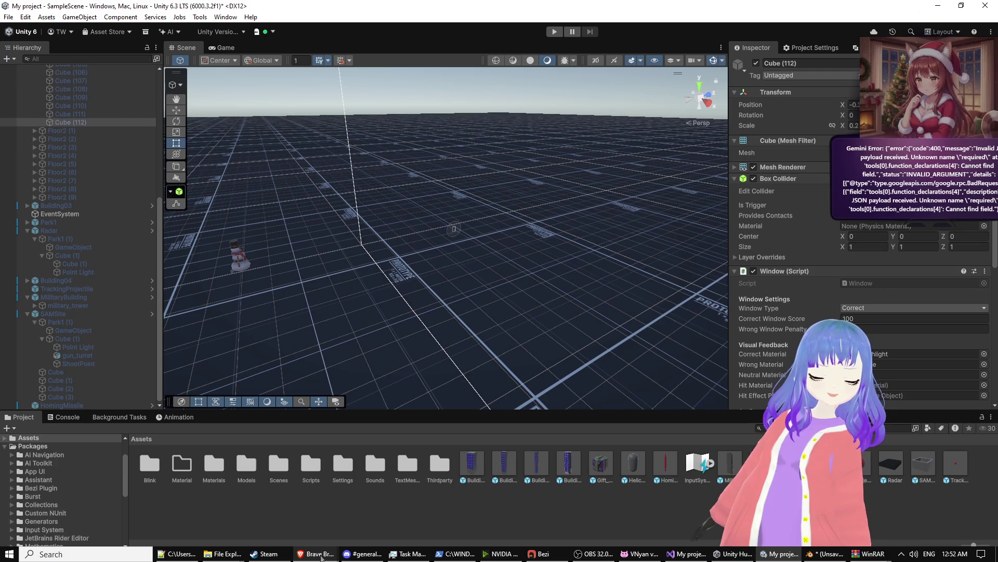
mouse_move(320, 557)
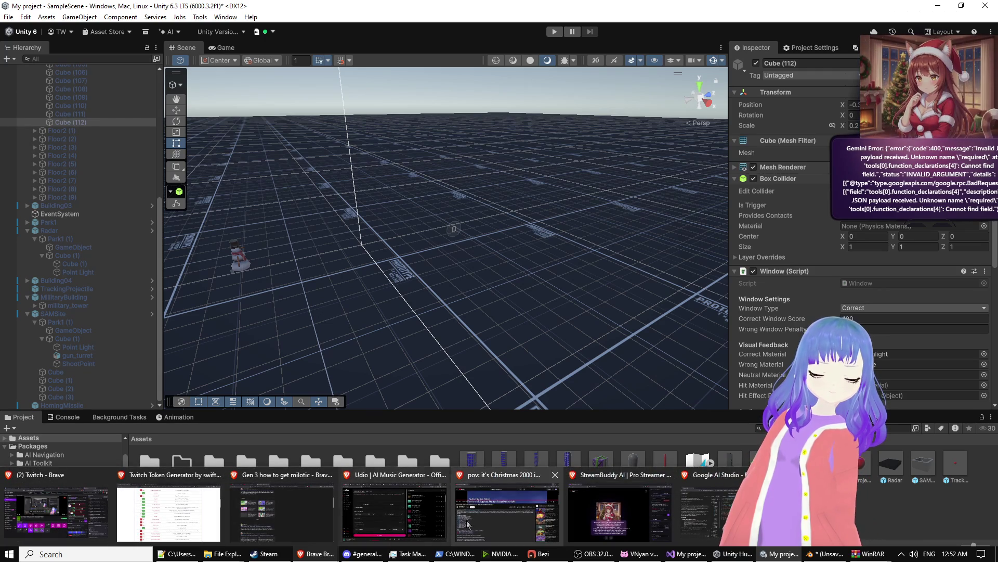
left_click(507, 512)
Step: Read down through the Christmas video's comments, then minimize the browser to reveal Unity
scroll(730, 455, "up", 5)
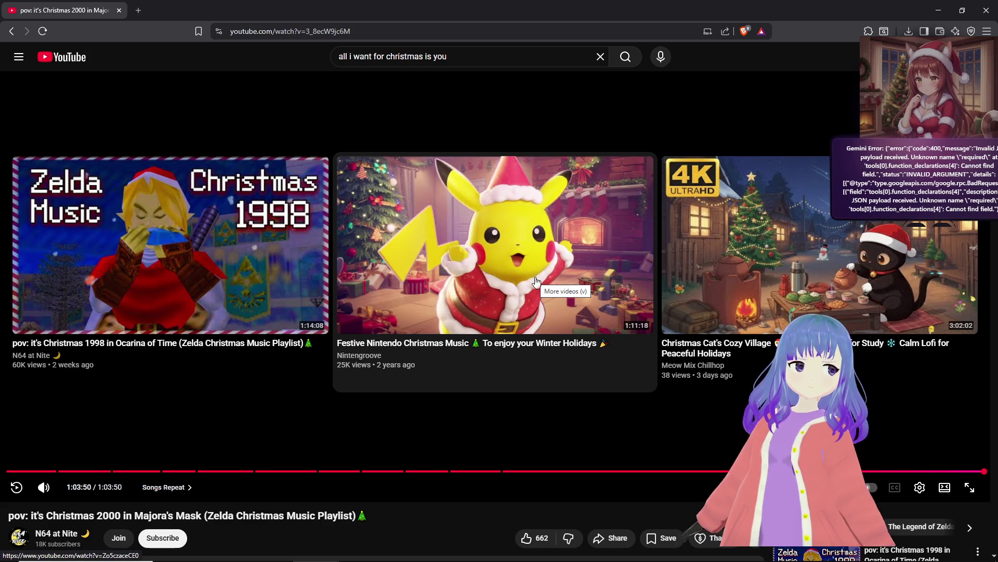
scroll(537, 281, "down", 10)
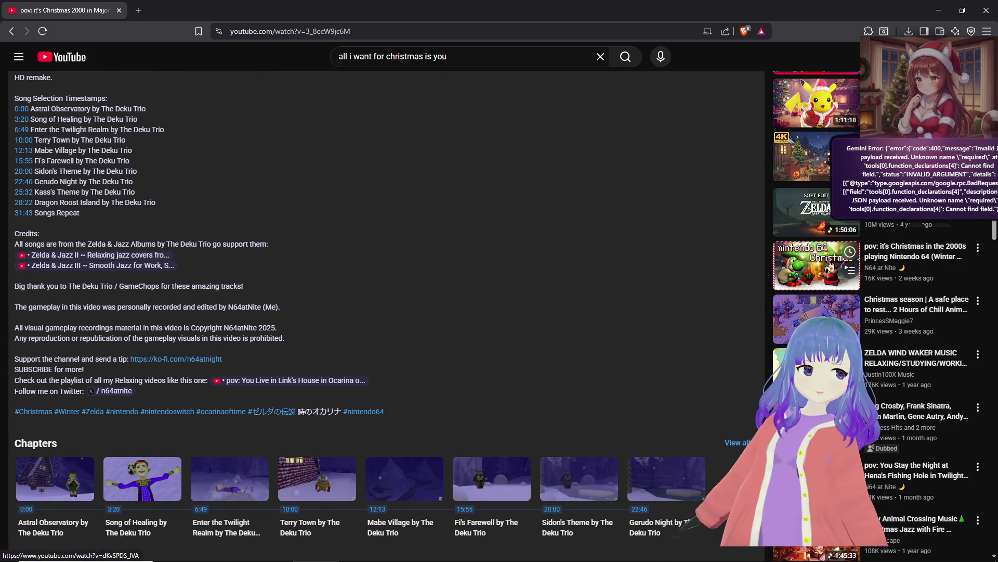
scroll(830, 267, "down", 1)
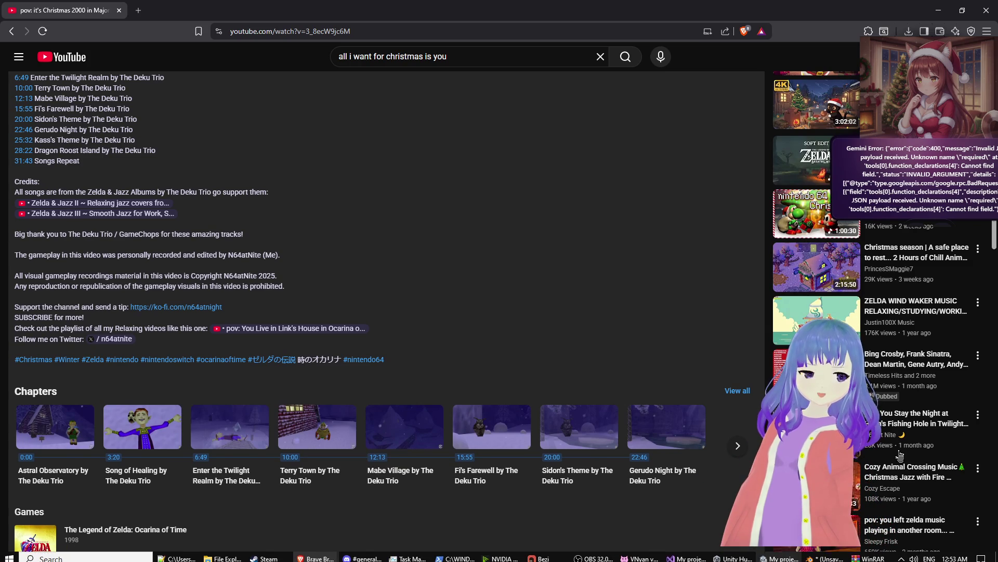
scroll(831, 266, "down", 4)
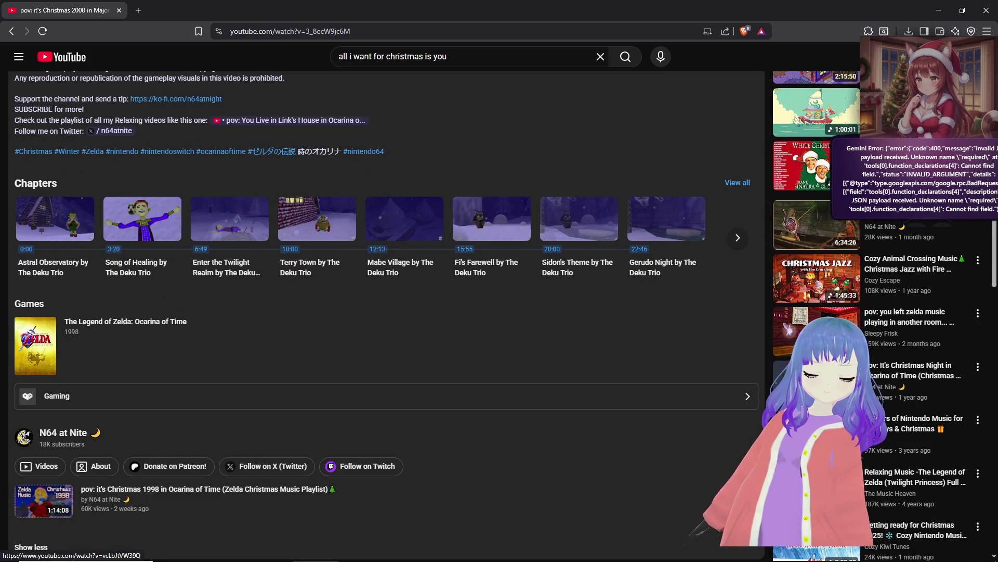
scroll(831, 266, "down", 2)
scroll(831, 267, "down", 2)
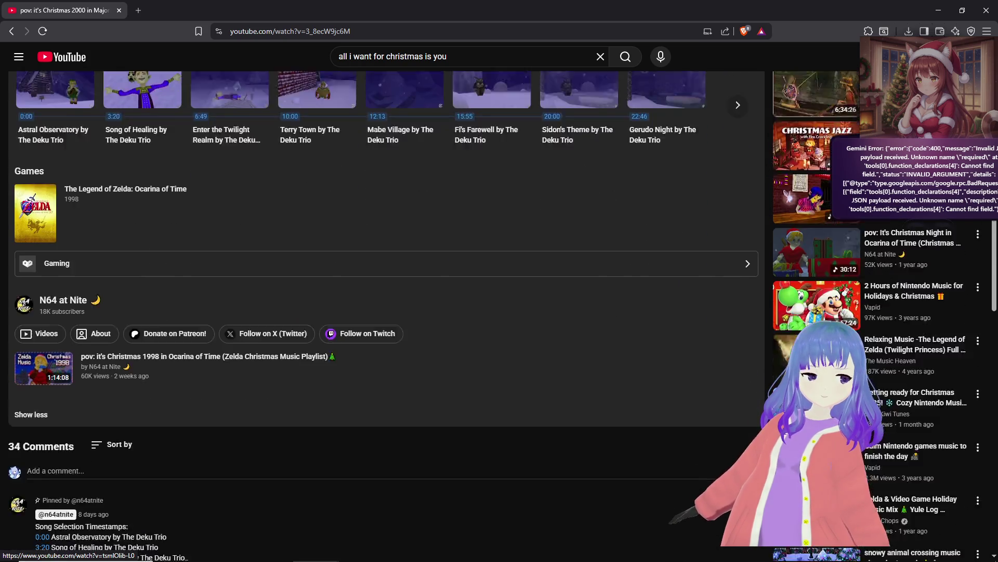
scroll(831, 266, "down", 2)
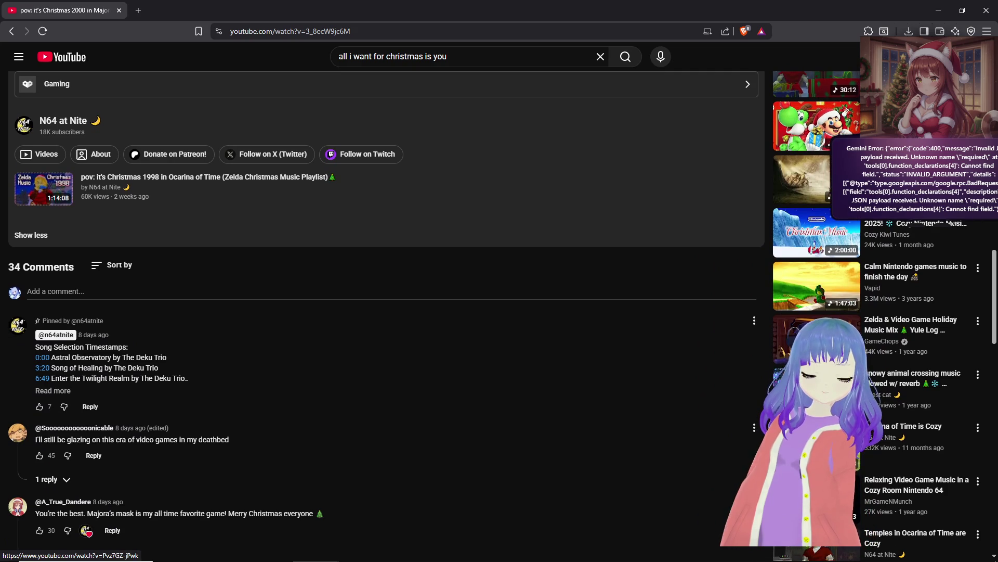
scroll(609, 348, "down", 3)
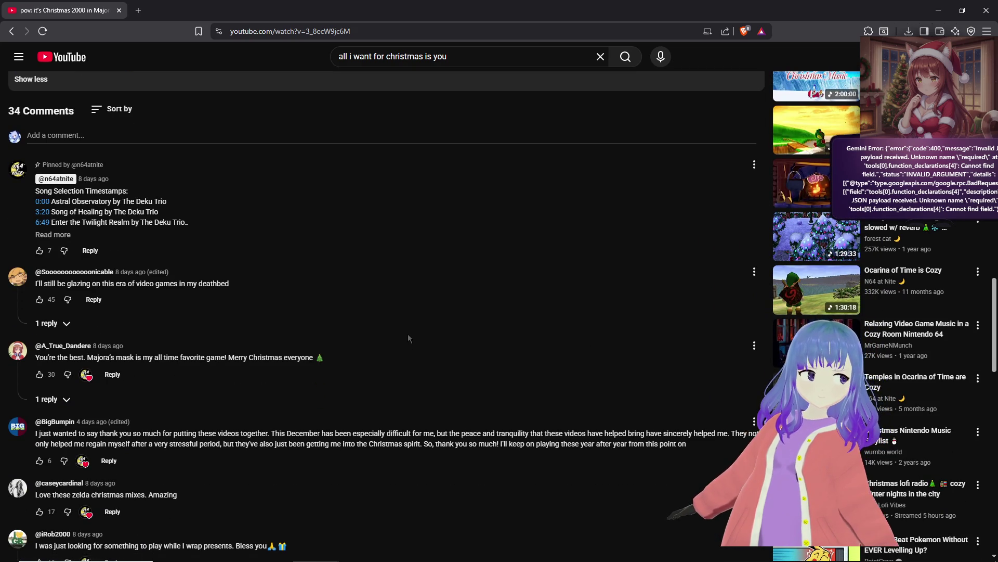
scroll(716, 393, "down", 3)
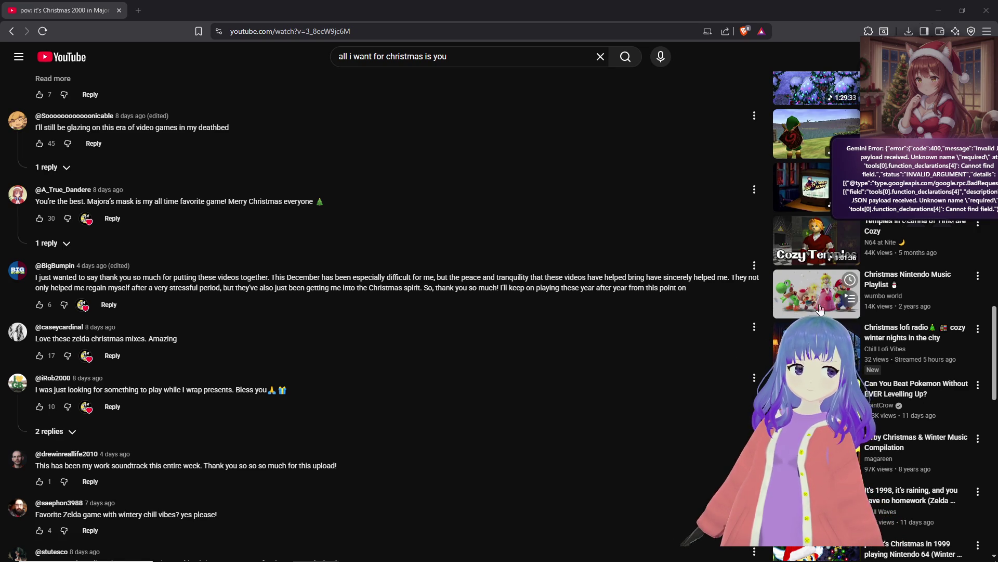
scroll(820, 310, "down", 5)
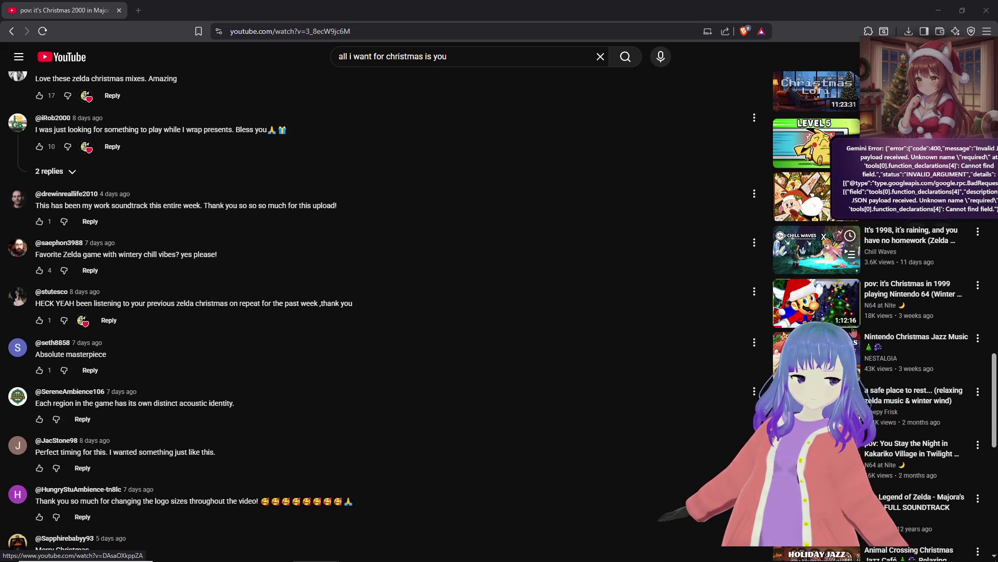
scroll(853, 329, "down", 2)
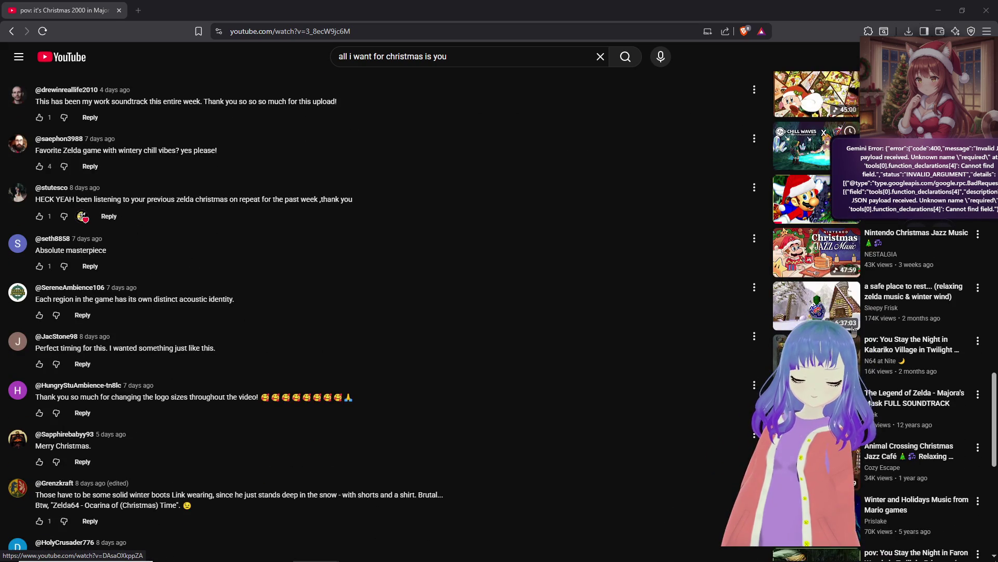
scroll(853, 329, "down", 1)
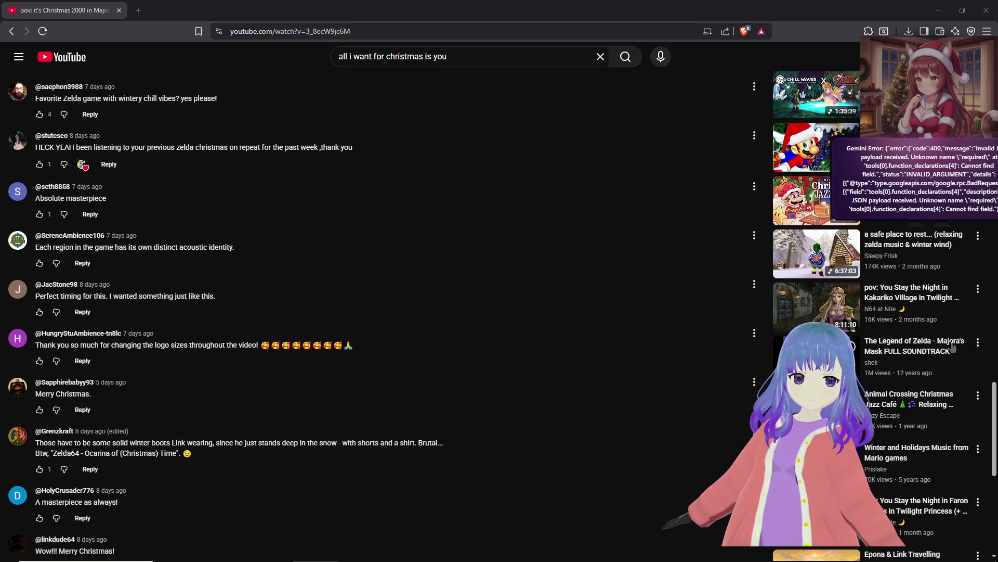
left_click(937, 10)
Step: Orbit the Scene view upward to show the ground grid and horizon, then bring OBS forward
mouse_move(554, 251)
left_mouse_down()
mouse_move(528, 183)
mouse_move(352, 160)
mouse_move(314, 171)
mouse_move(387, 179)
left_mouse_up()
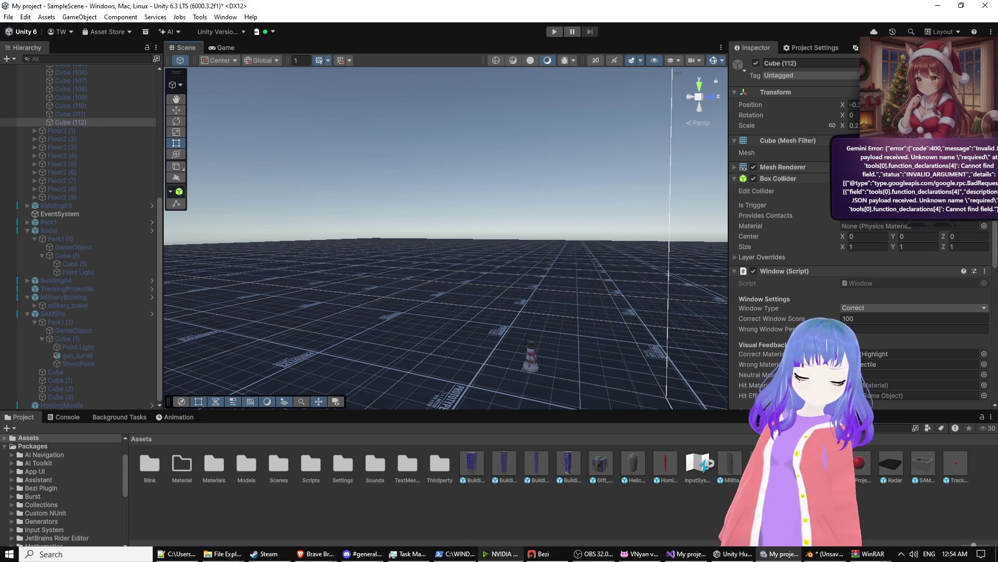
mouse_move(380, 558)
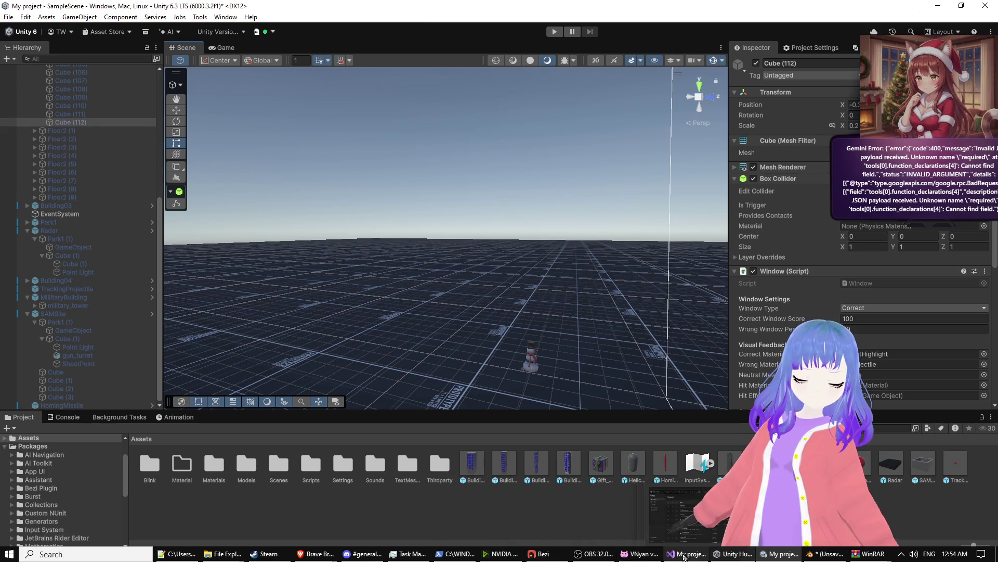
left_click(592, 540)
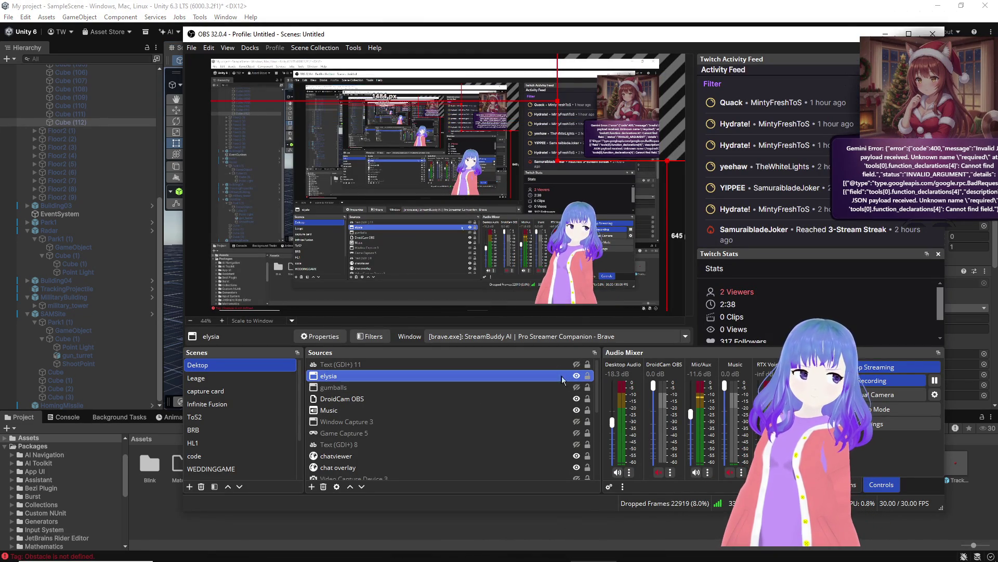
Step: Hide the elysia avatar overlay source in OBS and bring Bezi to the front
left_click(577, 382)
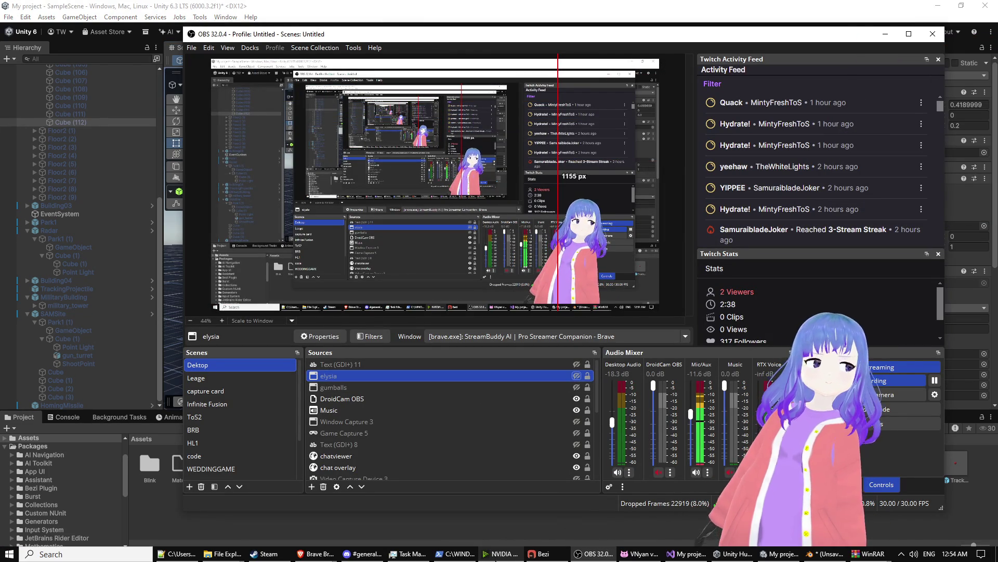
mouse_move(546, 555)
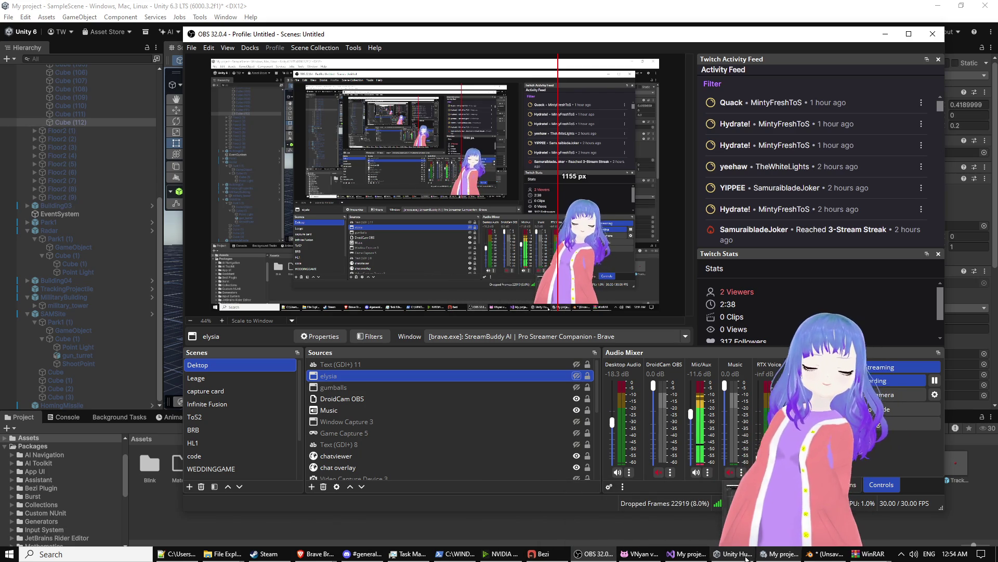
mouse_move(746, 559)
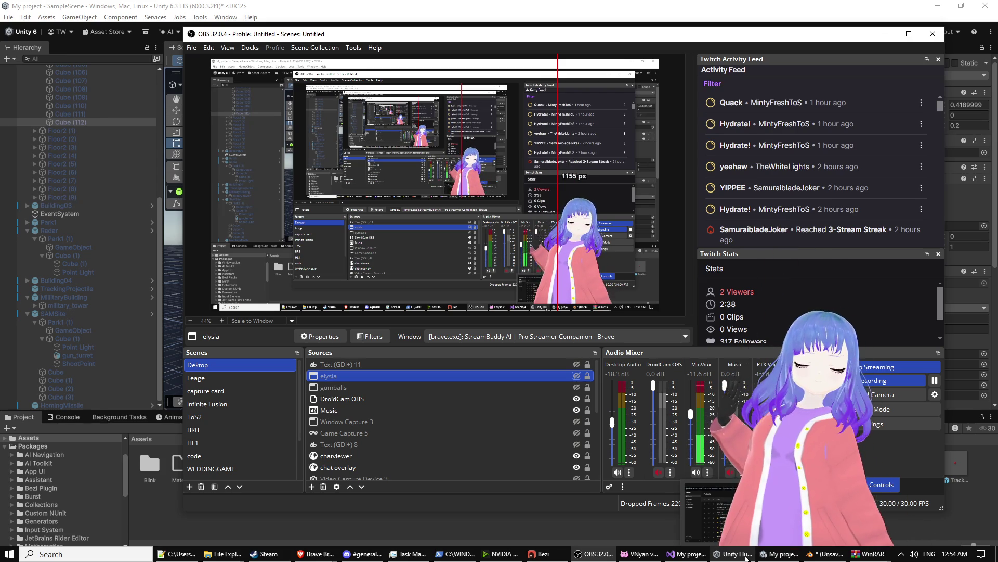
left_click(541, 553)
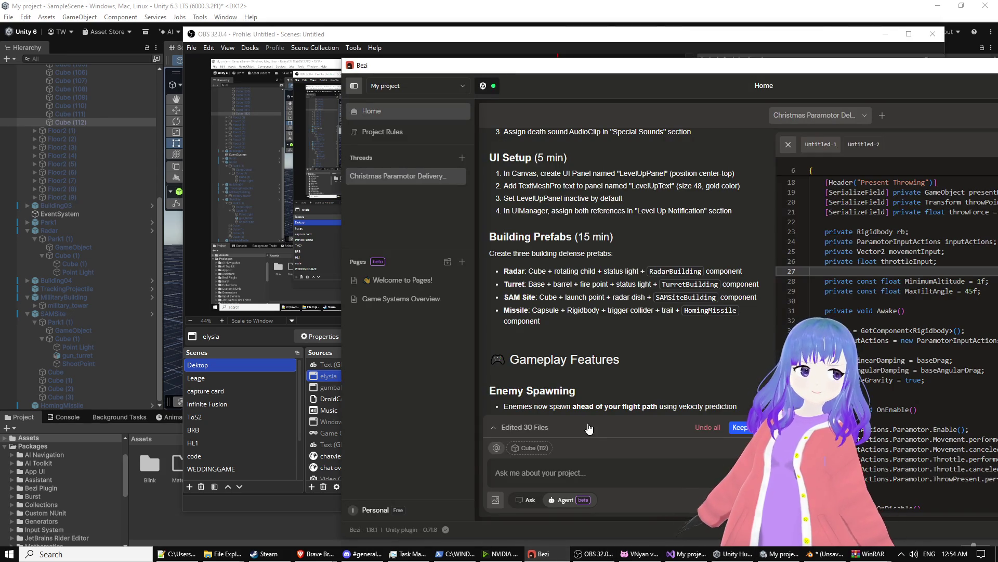
Step: Send Bezi a request for a pixelated PS1-style post-processing effect with configurable dithering
scroll(617, 373, "down", 5)
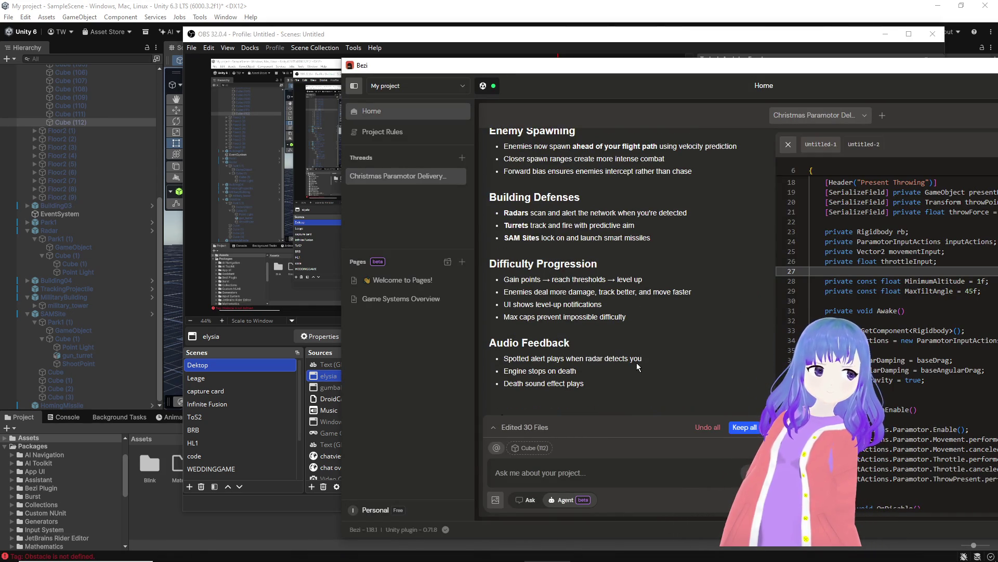
scroll(636, 364, "down", 8)
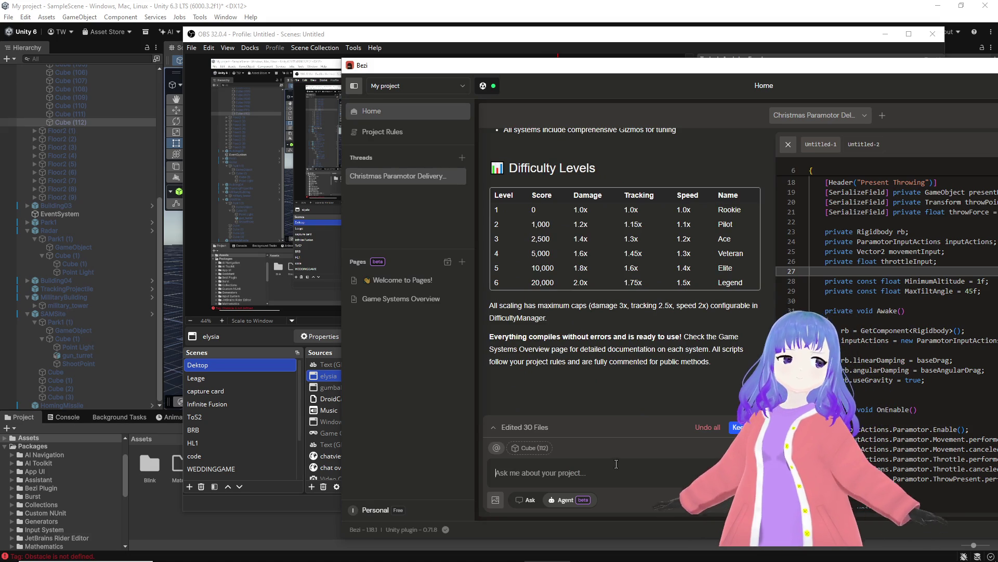
type("Alright we're do")
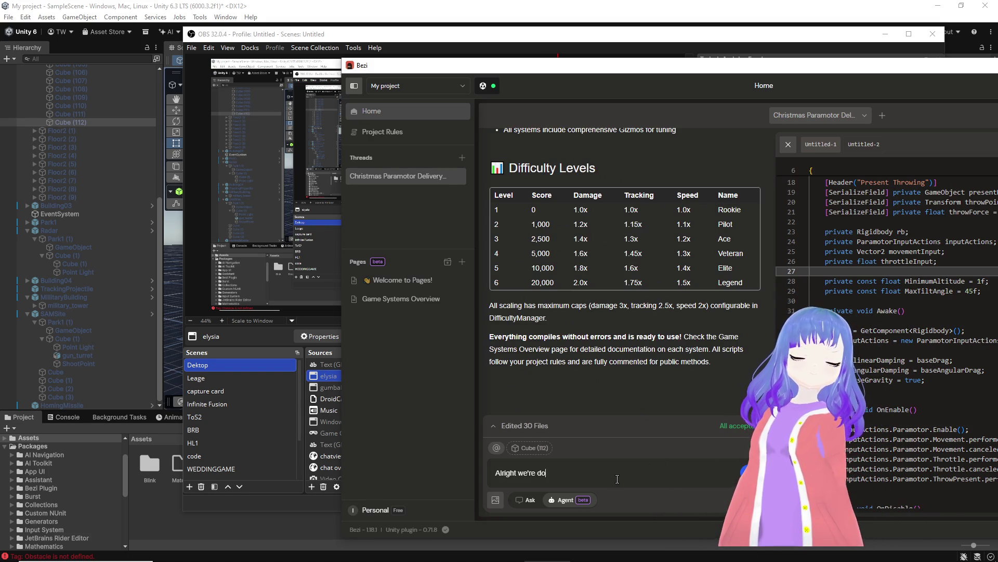
type("ing great, we're very close to done on the ")
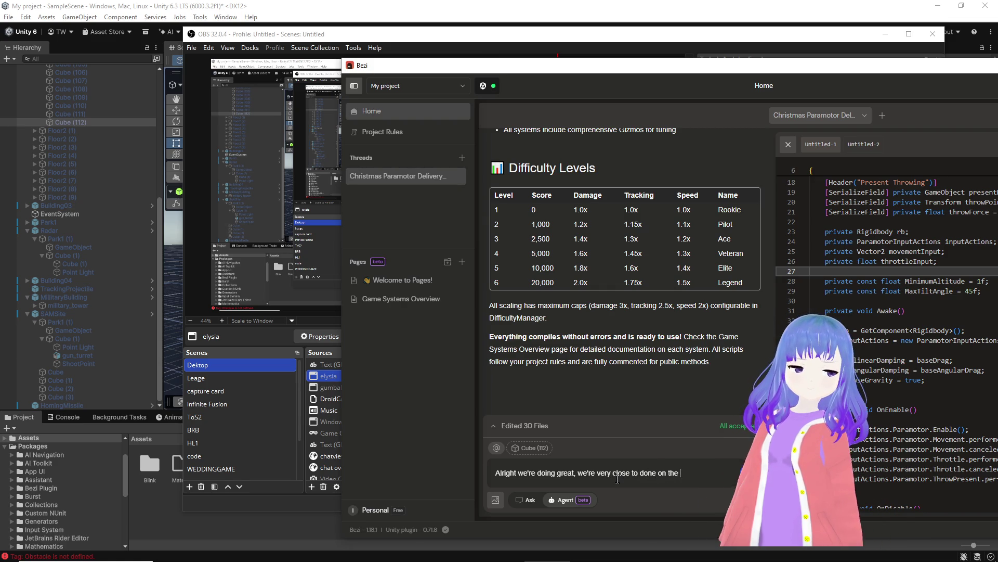
type("code side, what I need now is")
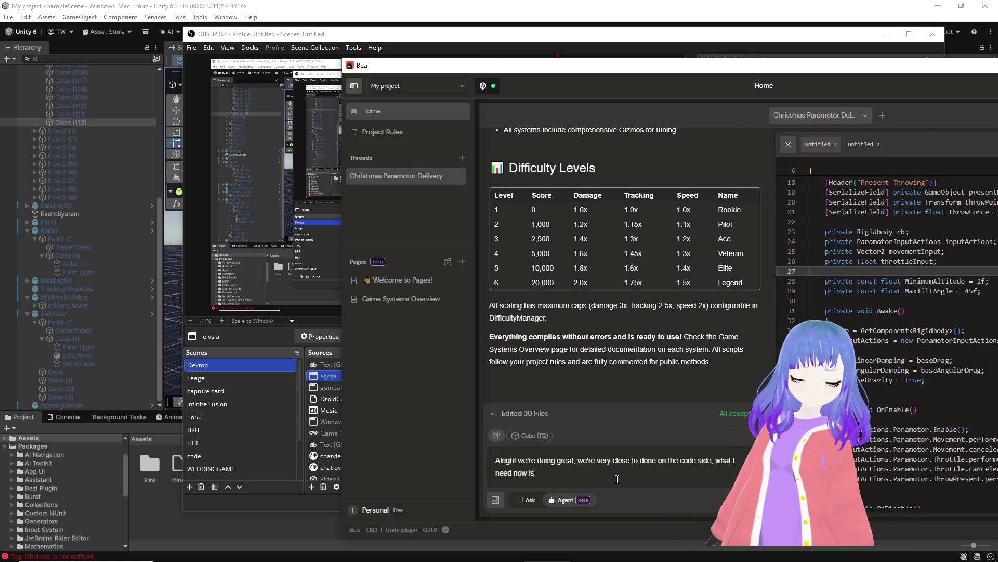
type(" a pixel")
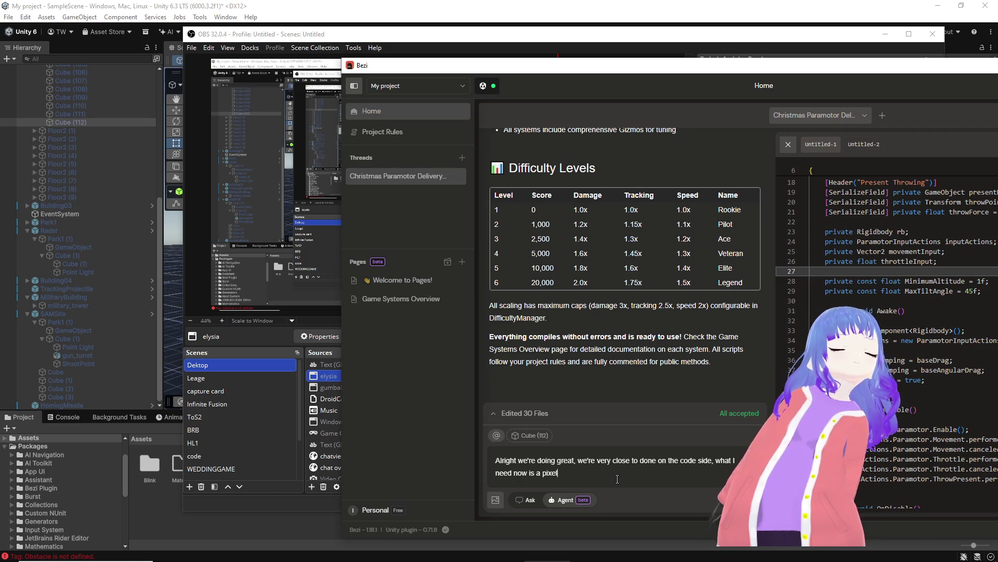
type("ated post processing effect to make the game")
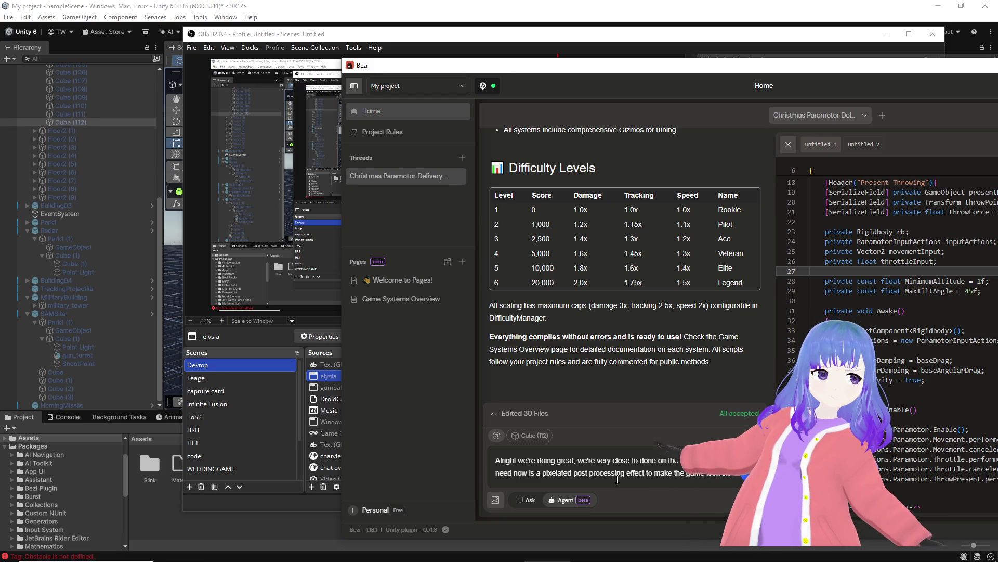
type("closer to a low poly playstation 1")
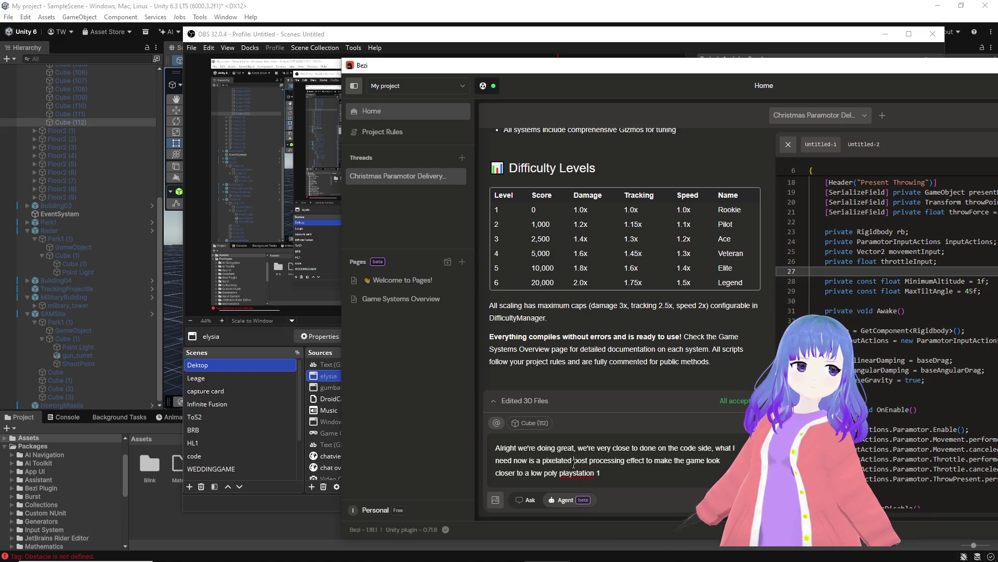
type("+ dith")
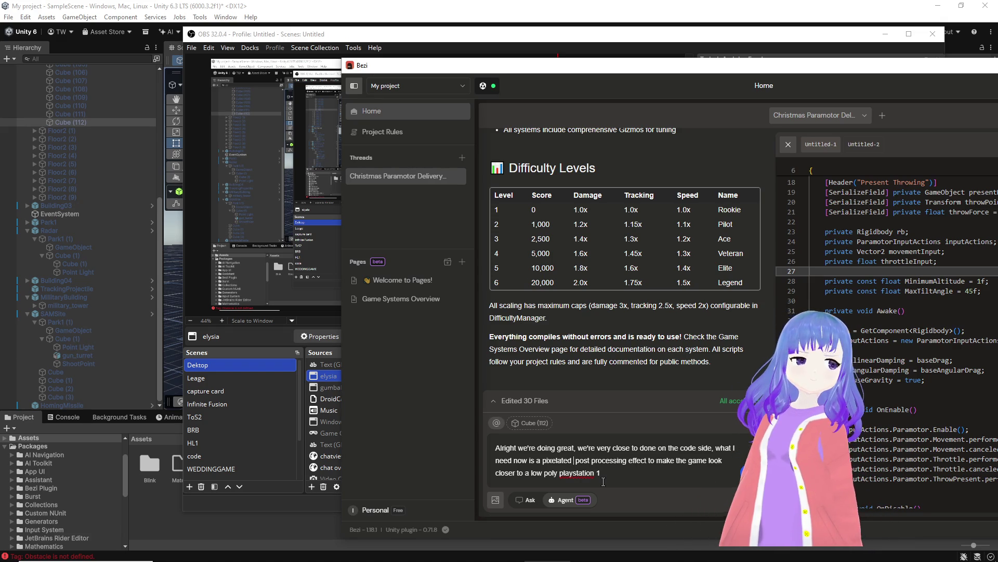
type("ering")
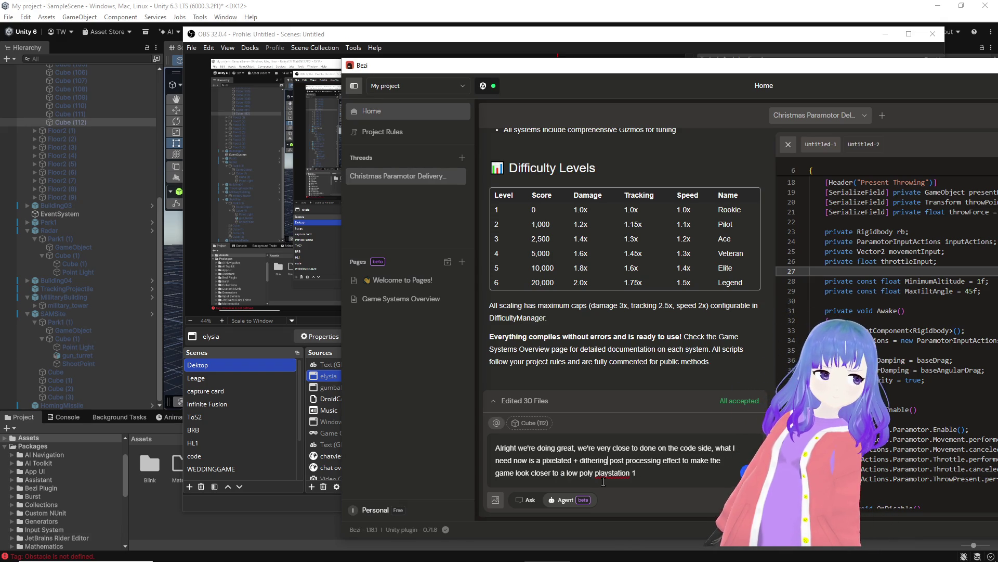
key("BackSpace")
key("BackSpace")
key("BackSpace")
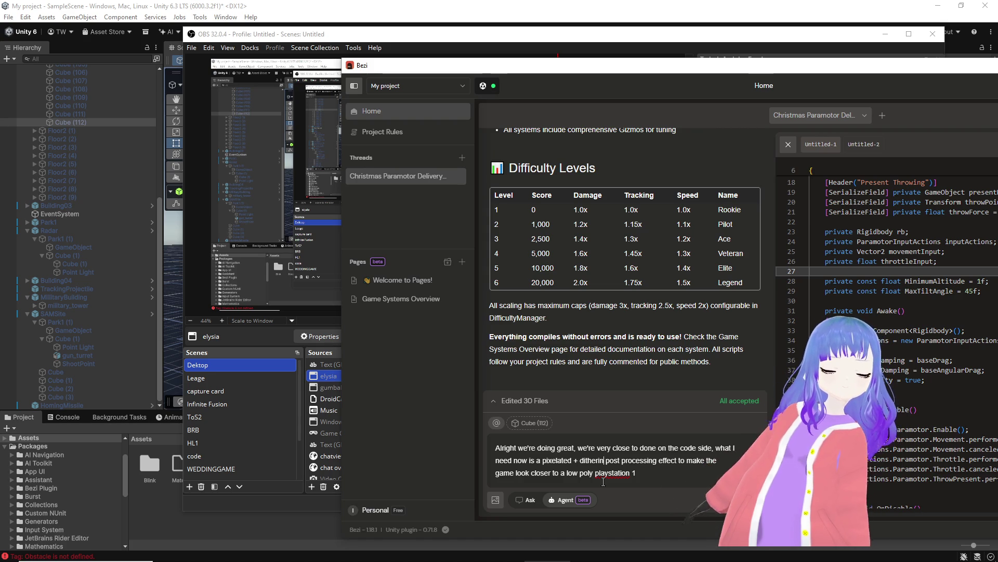
left_click(615, 471)
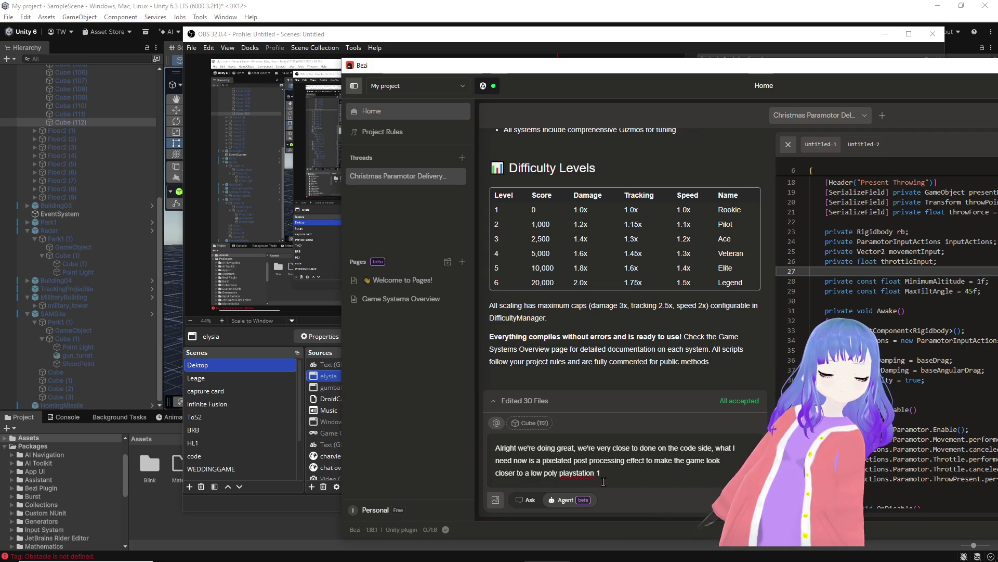
type("configurable dither")
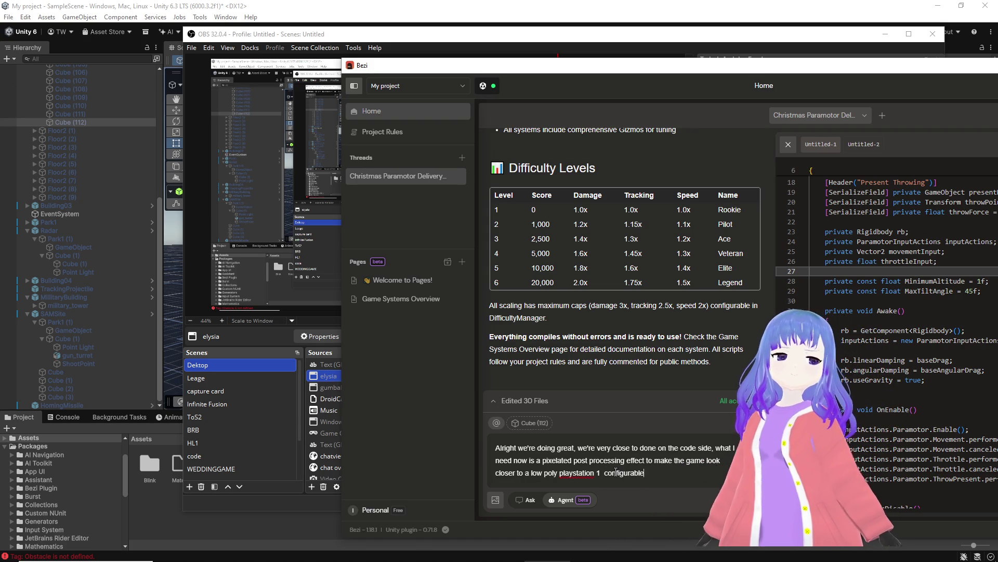
type("ing would ")
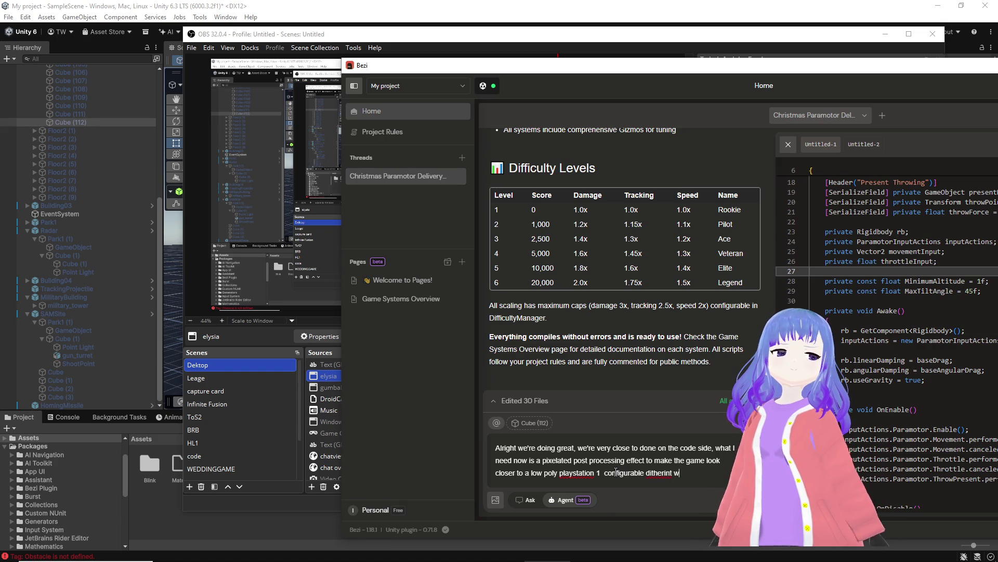
type("be nice sa")
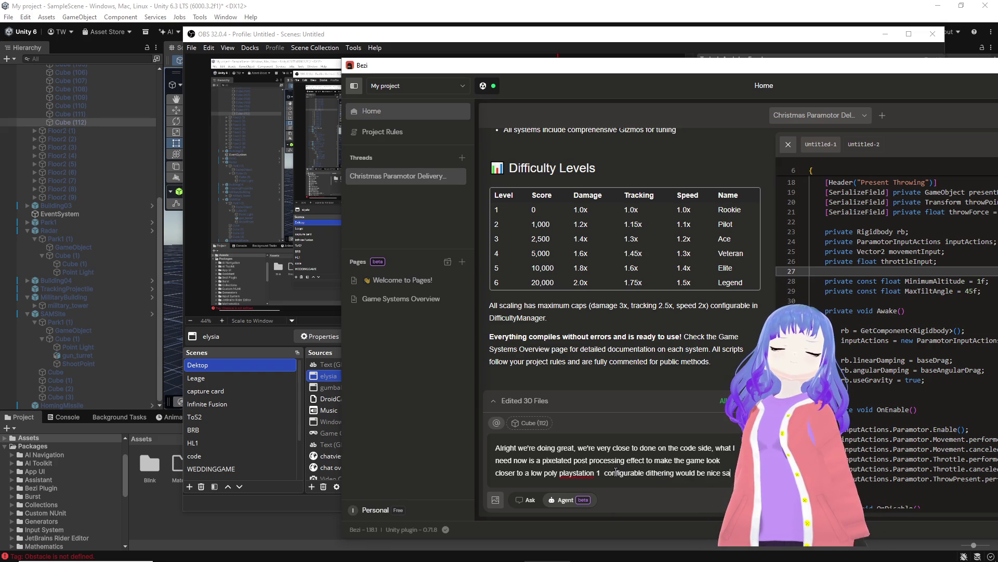
key("BackSpace")
key("BackSpace")
type("as well")
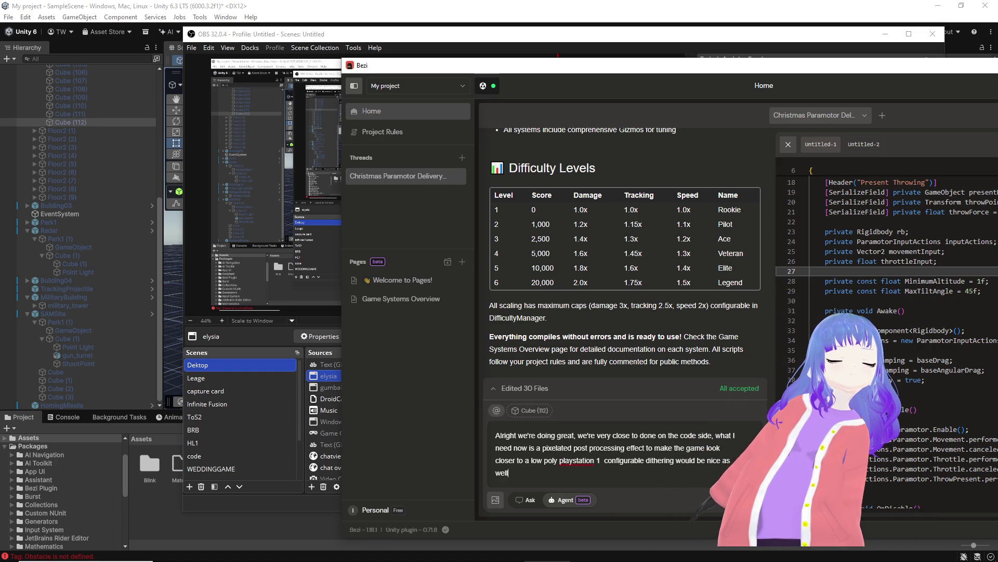
key("Return")
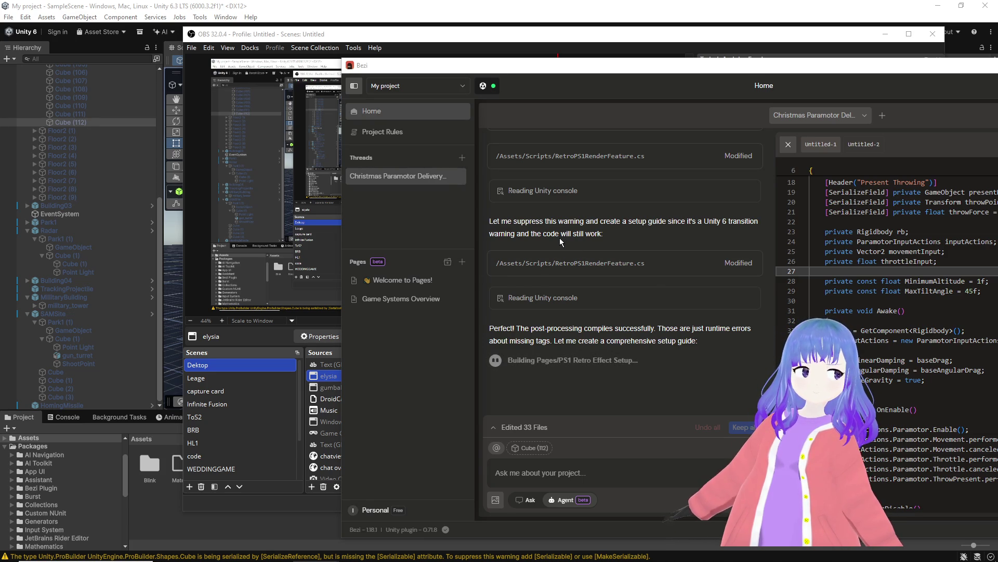
Step: Open the Package Manager from Window > Package Management and browse My Assets
left_click(217, 7)
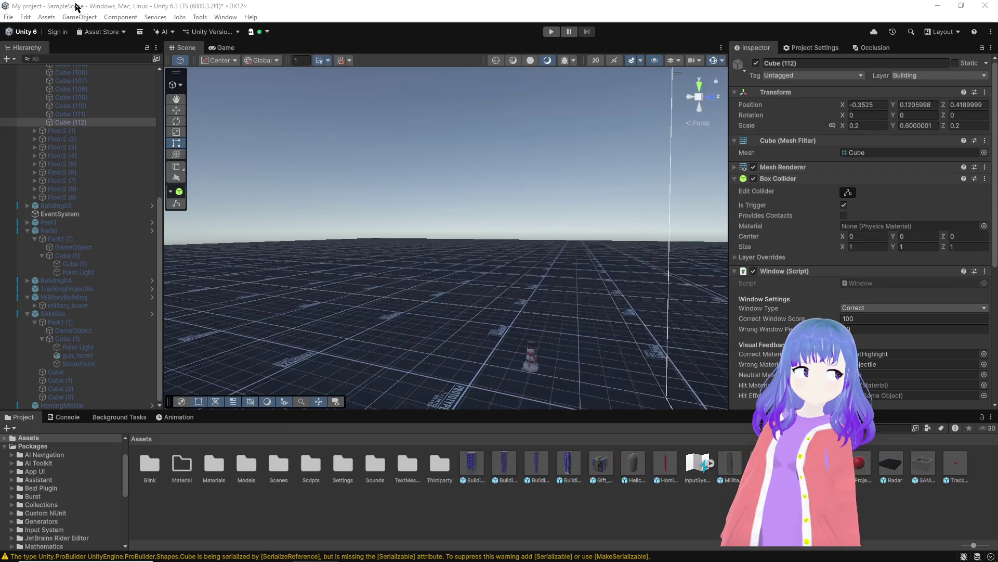
left_click(222, 18)
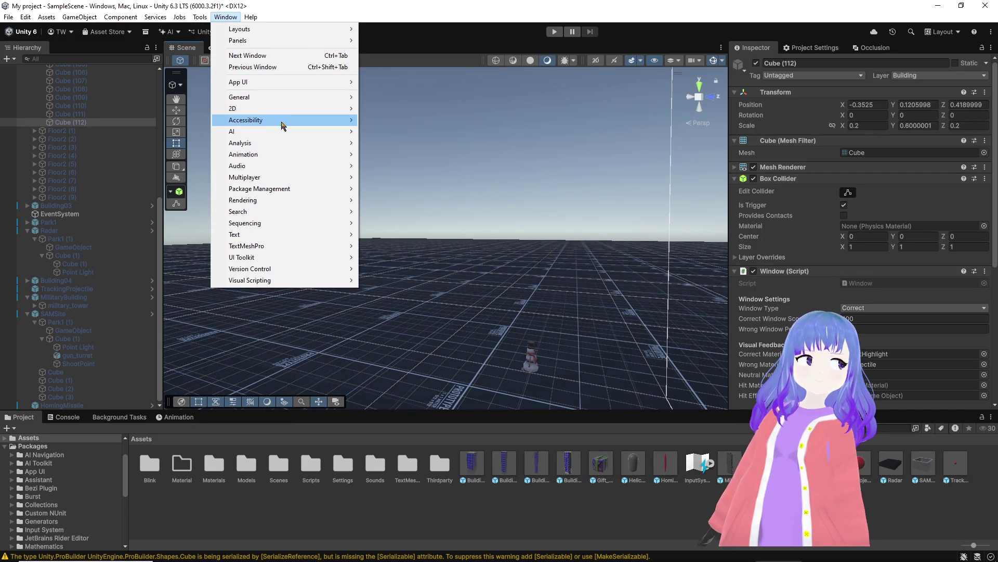
mouse_move(326, 189)
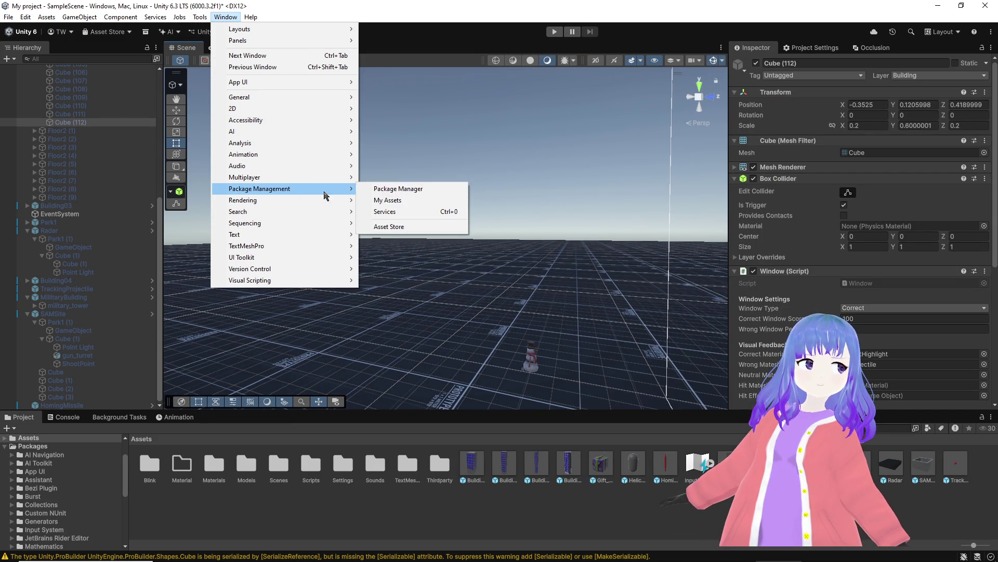
left_click(411, 190)
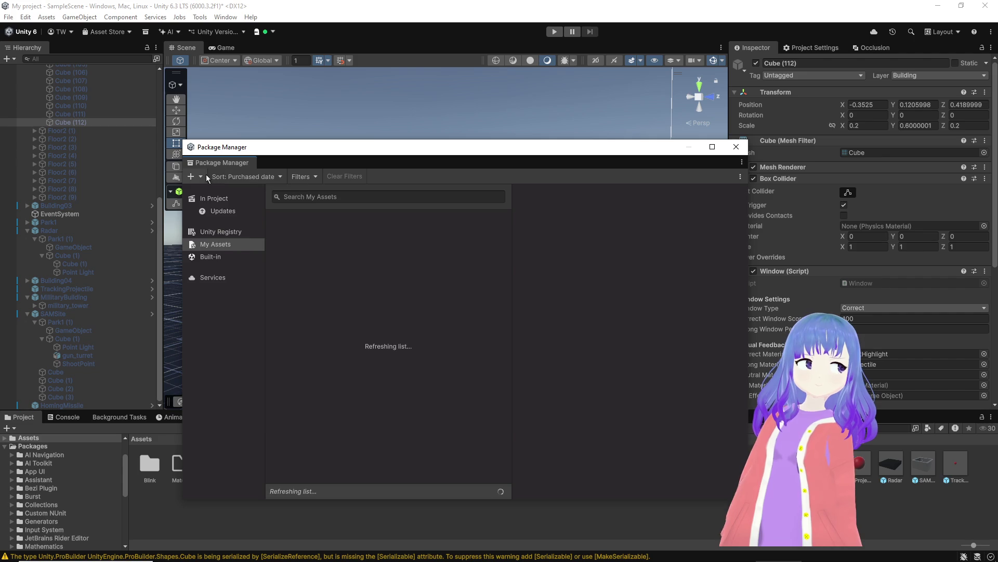
left_click(205, 177)
left_click(229, 214)
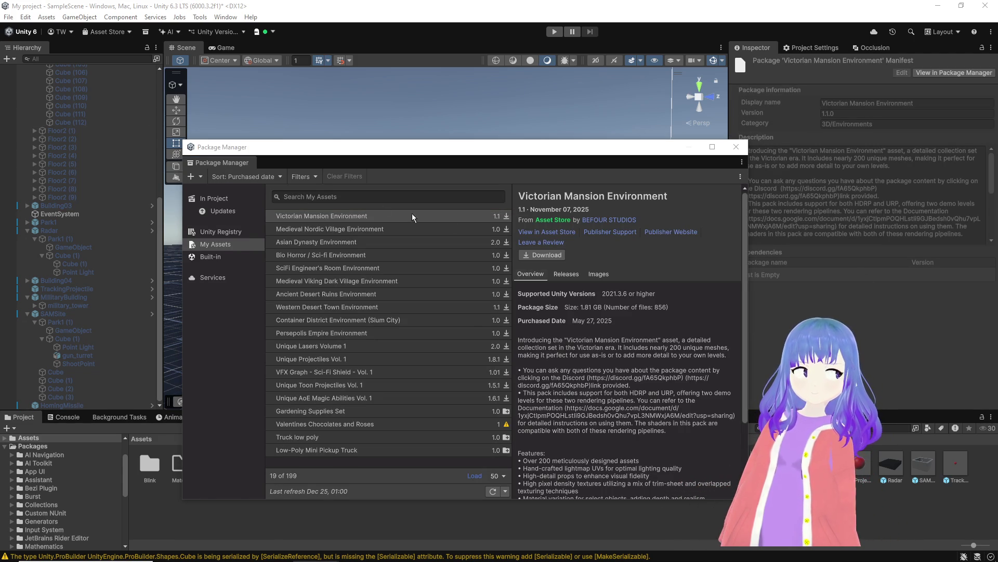
left_click(194, 178)
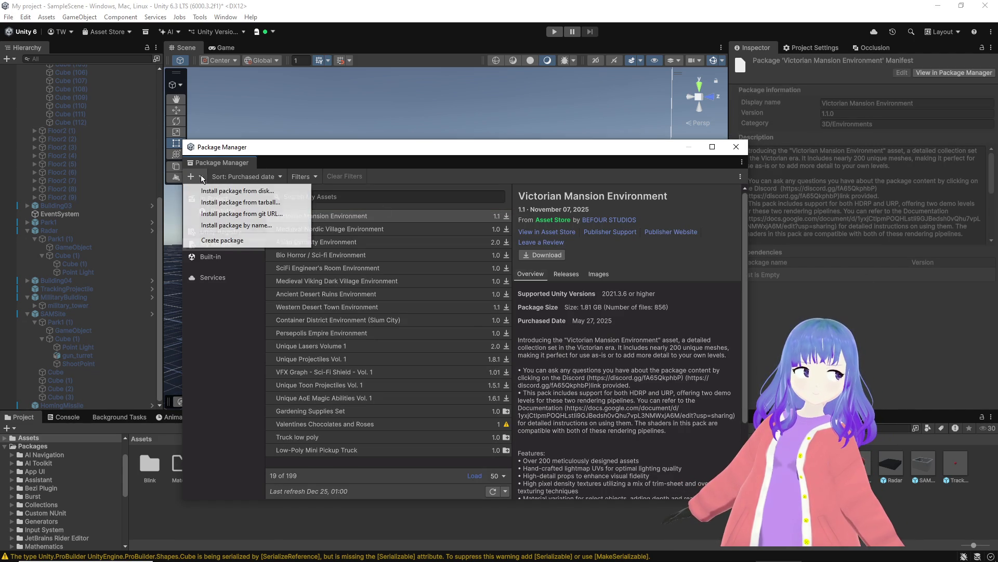
Step: Install the URP Fog Effects package from its pasted git URL
left_click(228, 214)
type("https://github.com/meryuhi/URPFog.git?path=Packages/Fog")
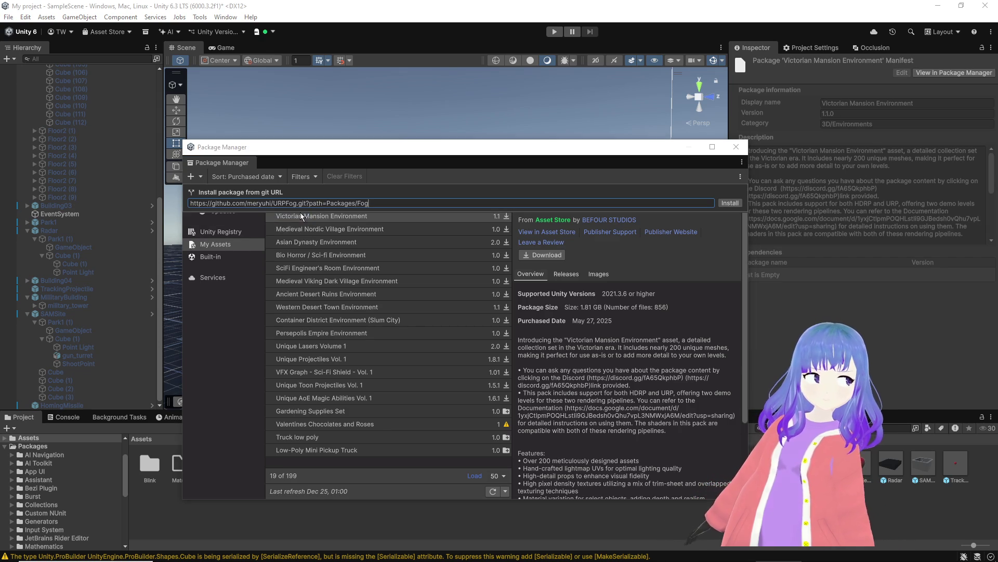
key("Return")
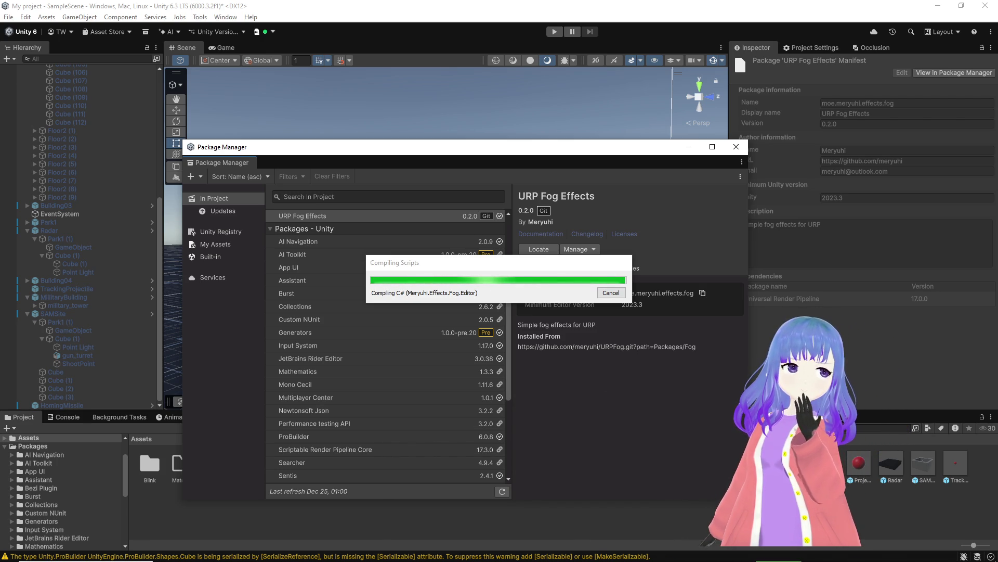
Step: Switch to the Bezi chat while URP Fog Effects 0.2.0 scripts compile
mouse_move(626, 557)
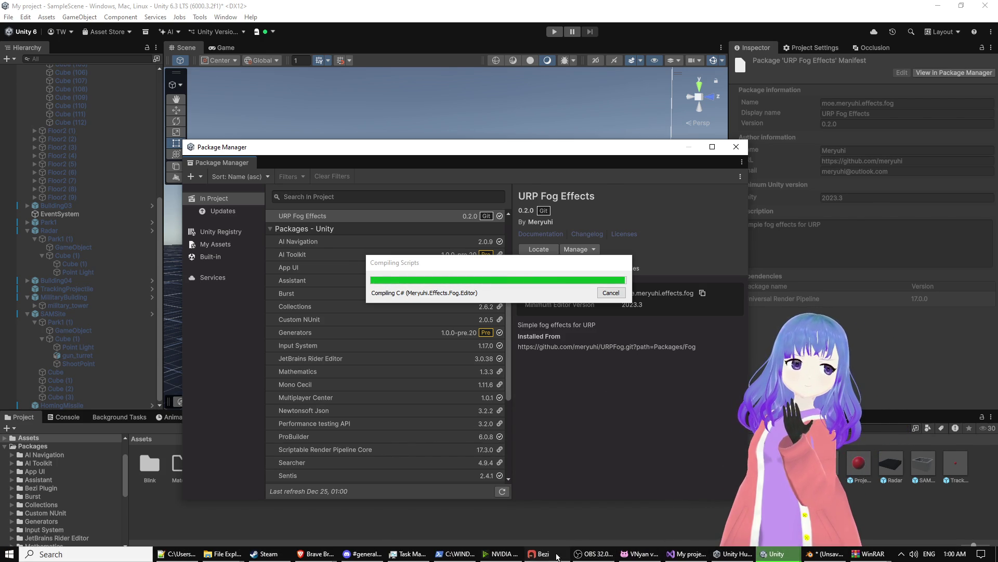
left_click(540, 554)
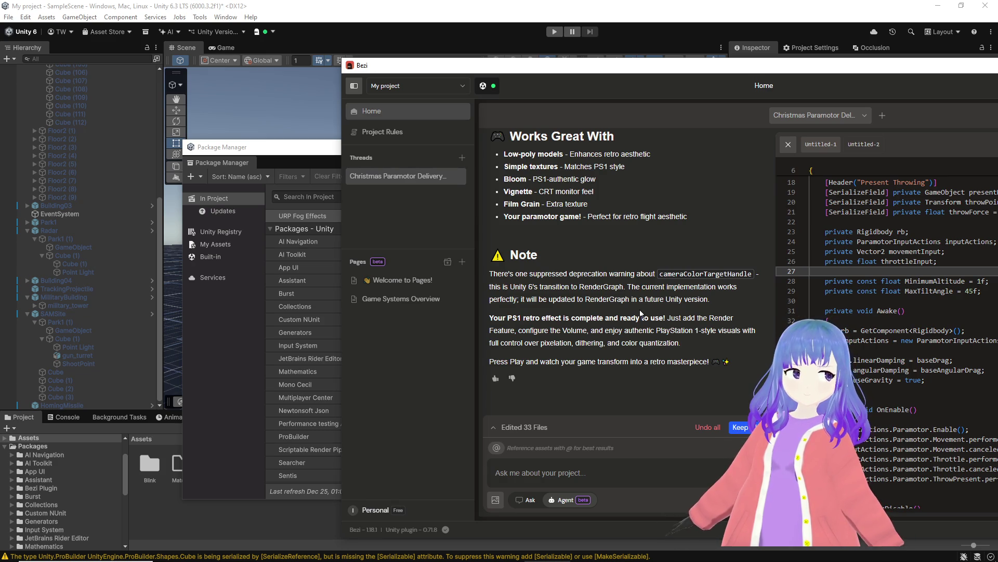
scroll(640, 313, "up", 15)
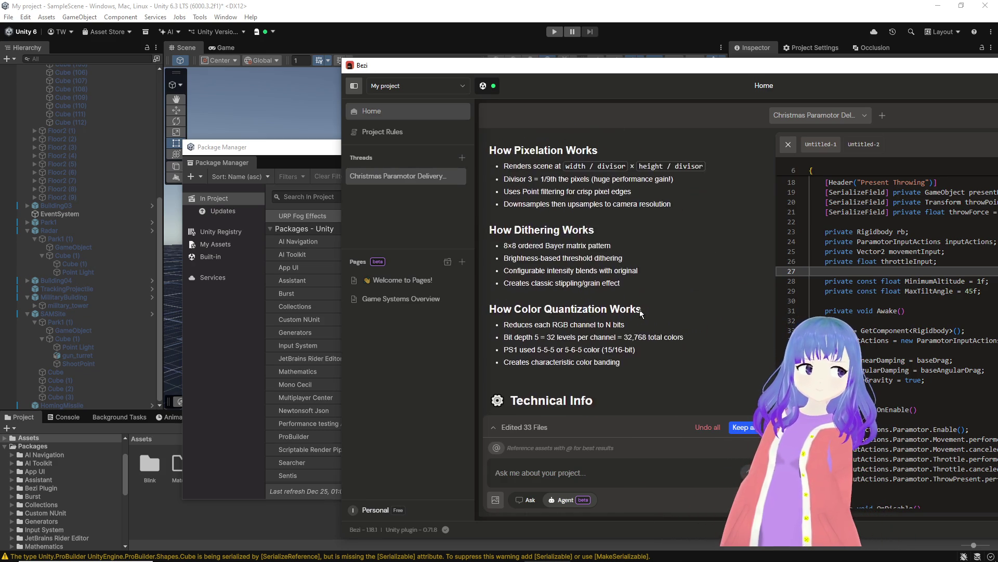
scroll(641, 313, "up", 5)
scroll(640, 313, "down", 12)
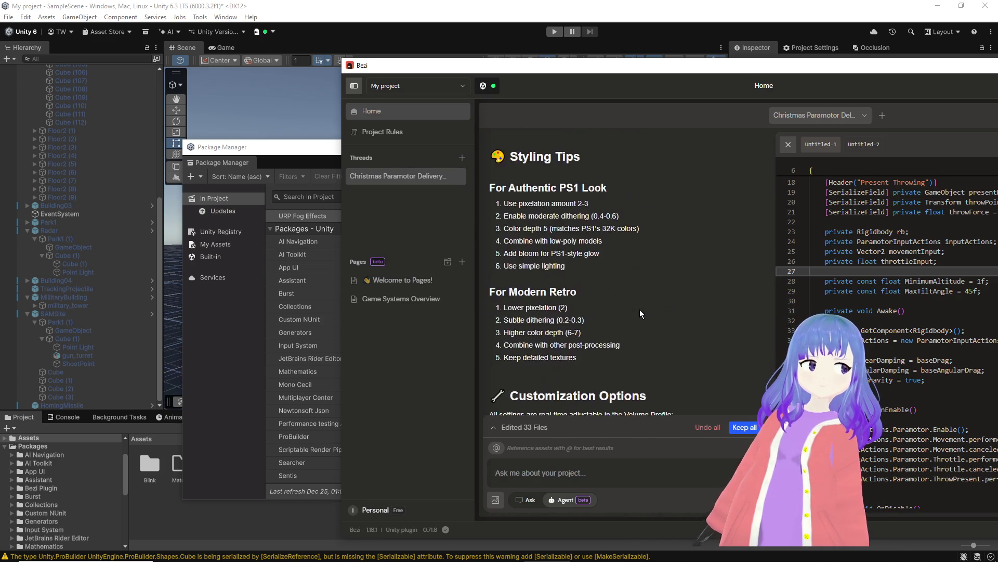
scroll(640, 310, "down", 10)
scroll(637, 313, "up", 20)
Step: Bring the Package Manager back, deselect the fog package and move the window aside
scroll(637, 314, "down", 3)
scroll(630, 314, "up", 5)
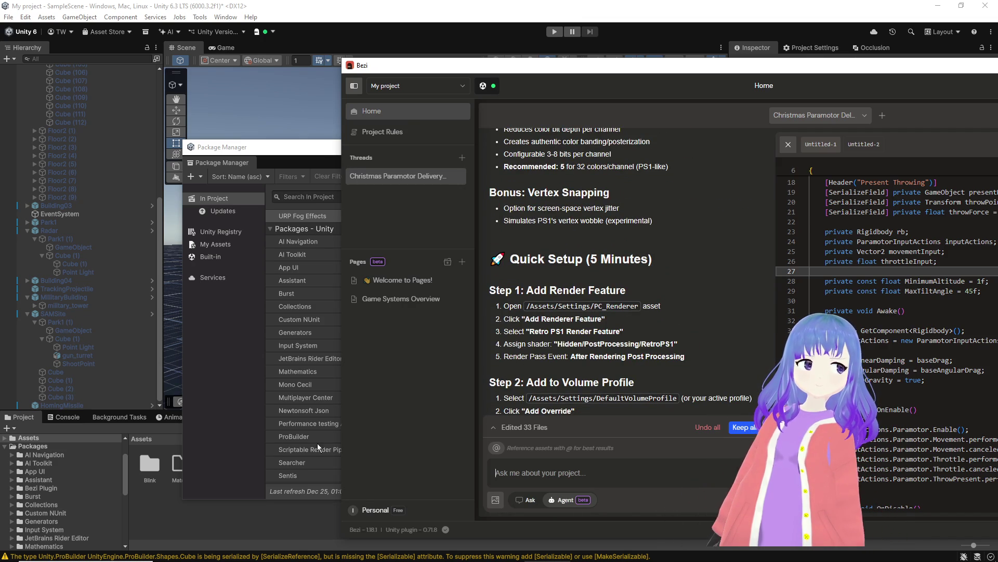
left_click(257, 537)
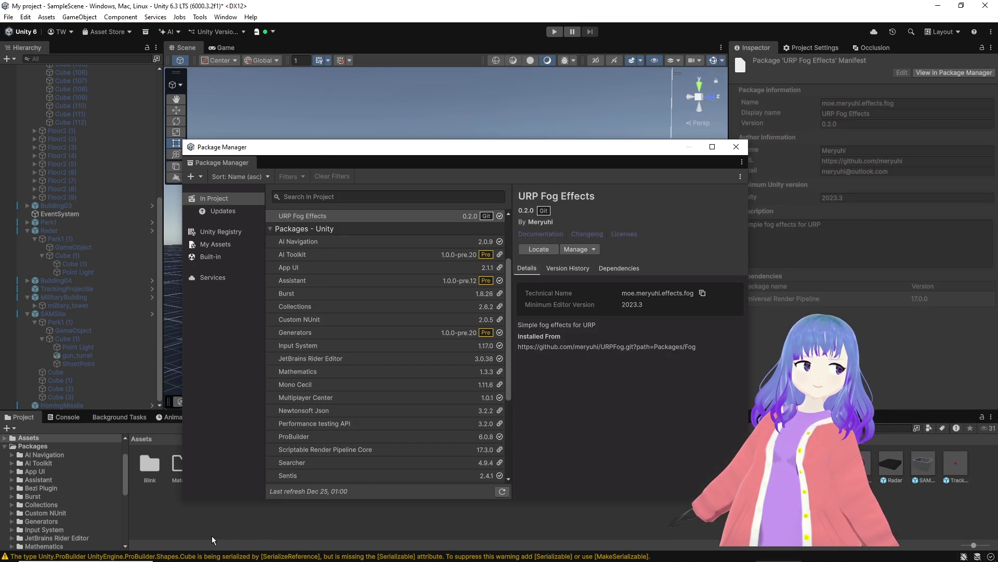
left_click(189, 518)
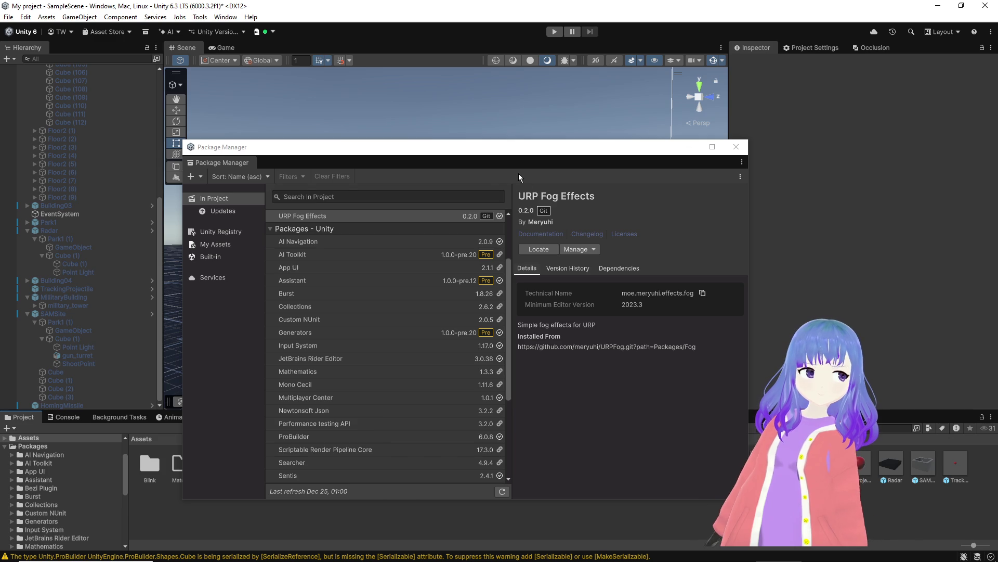
mouse_move(513, 152)
left_mouse_down()
mouse_move(575, 159)
mouse_move(995, 130)
mouse_move(997, 91)
left_mouse_up()
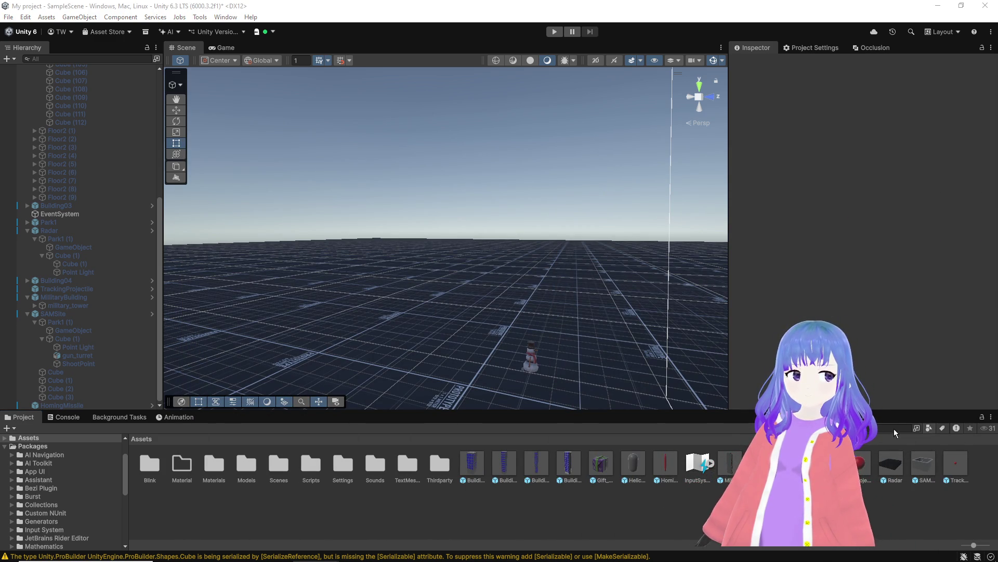
Step: Select PC_Renderer in Assets/Settings and add the Retro PS1 Render Feature
double_click(343, 464)
left_click(278, 465)
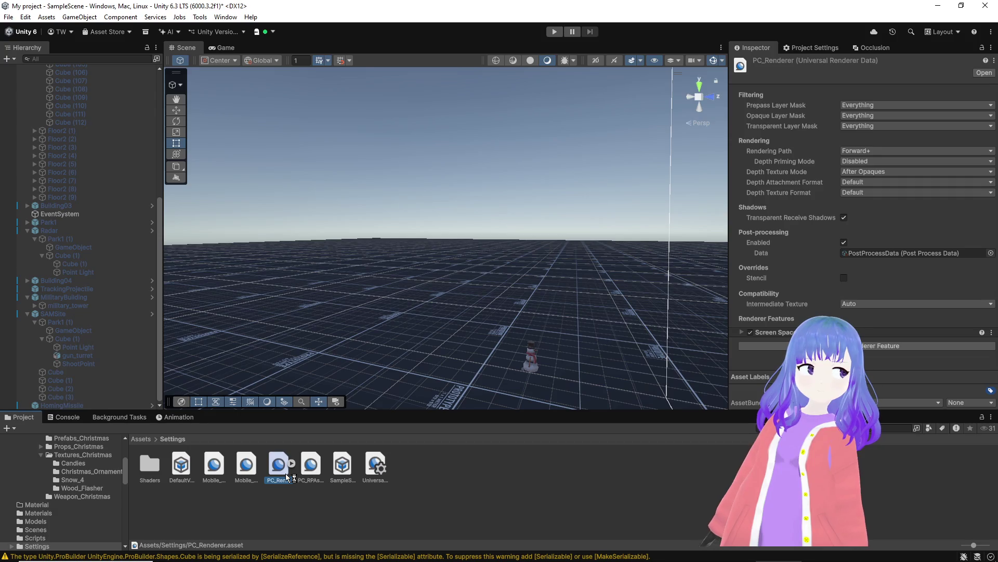
left_click(310, 471)
left_click(281, 468)
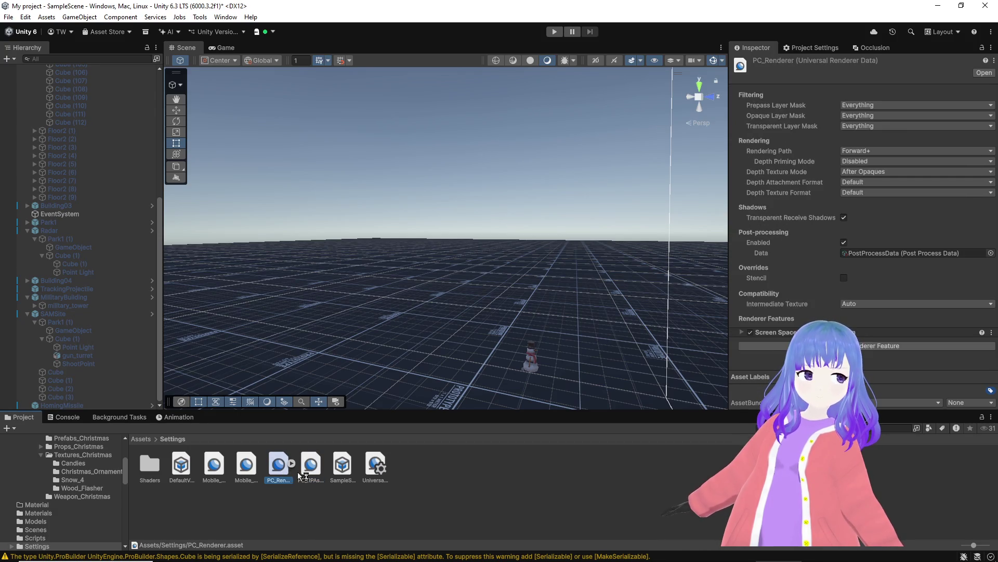
left_click(826, 345)
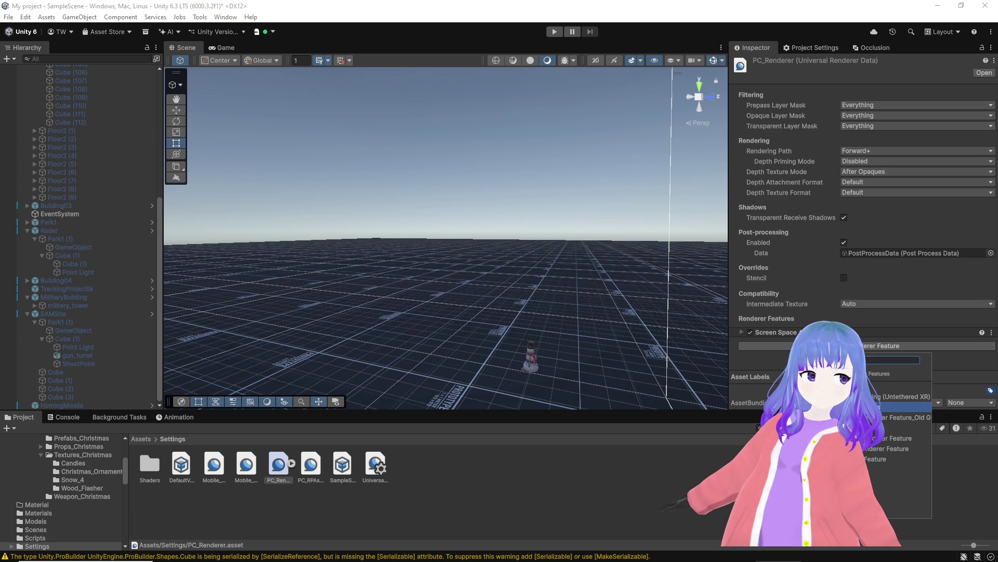
left_click(875, 458)
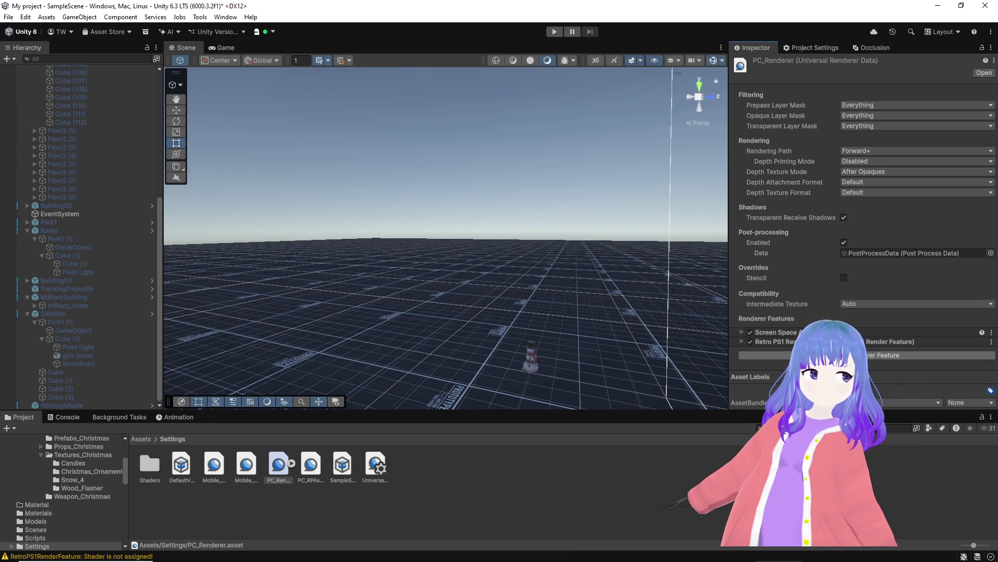
left_click(744, 341)
Step: Assign Hidden/PostProcessing/RetroPS1 to the Retro PS1 feature's Shader slot, then view the Game tab
scroll(844, 270, "down", 3)
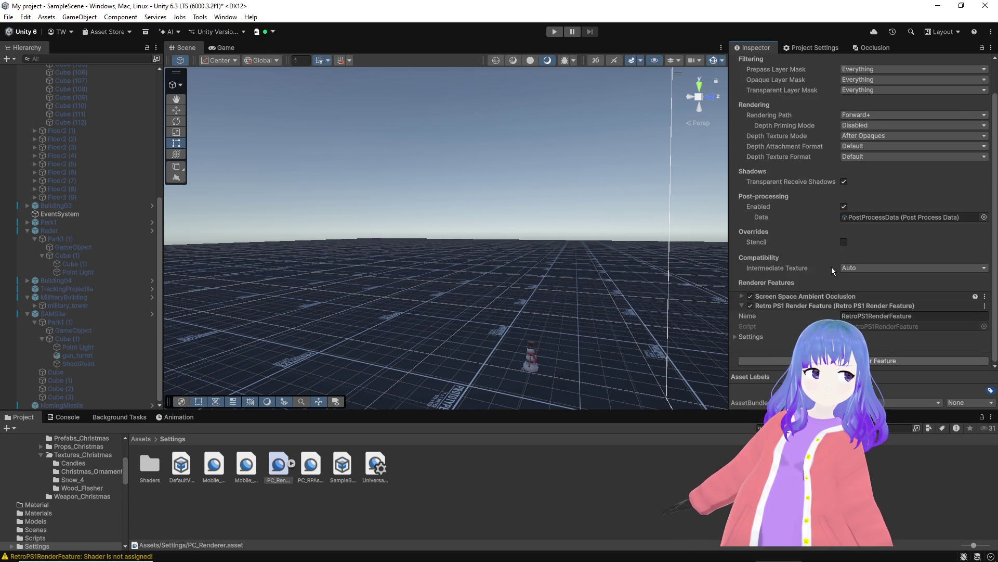
left_click(863, 361)
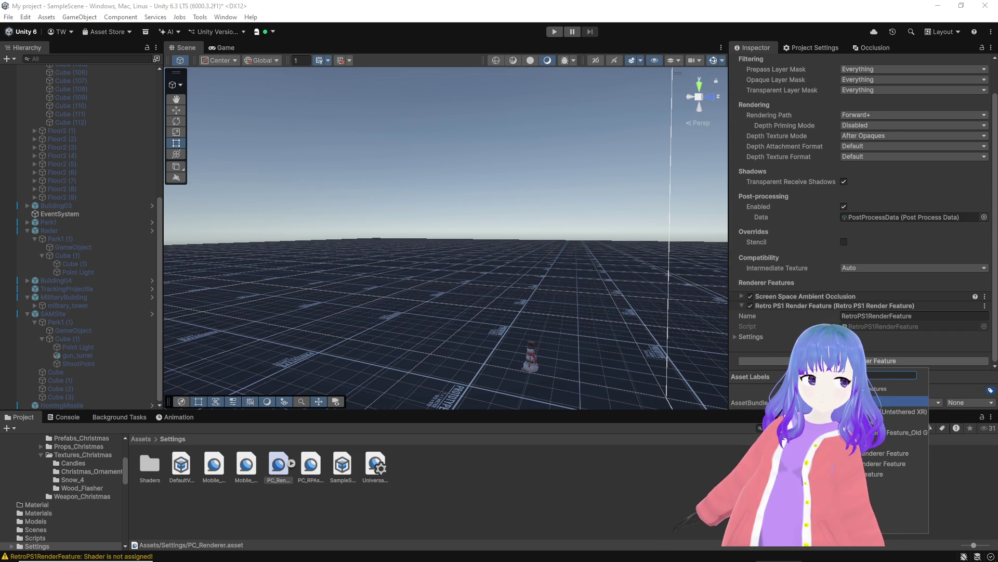
key("Escape")
left_click(736, 339)
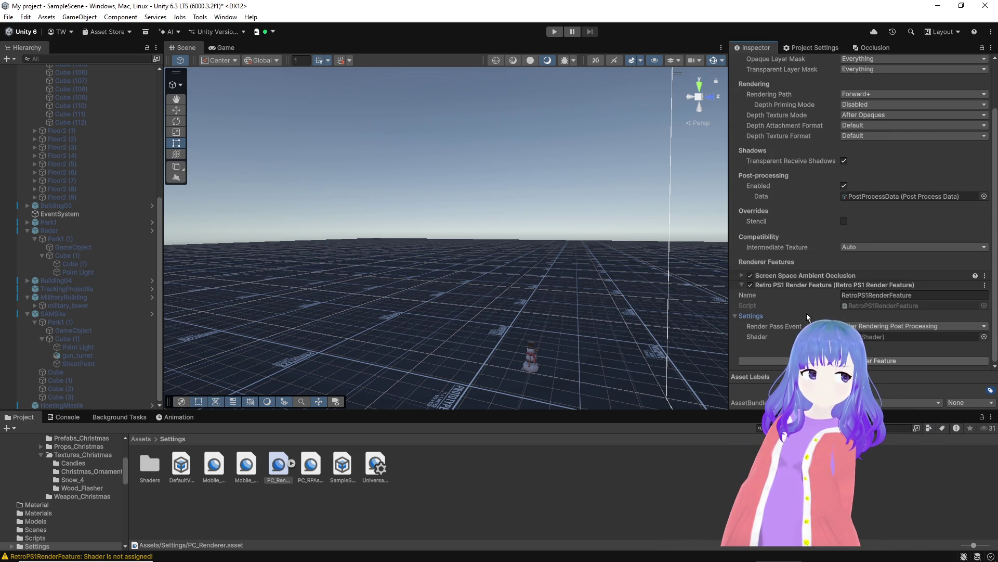
left_click(881, 336)
left_click(985, 336)
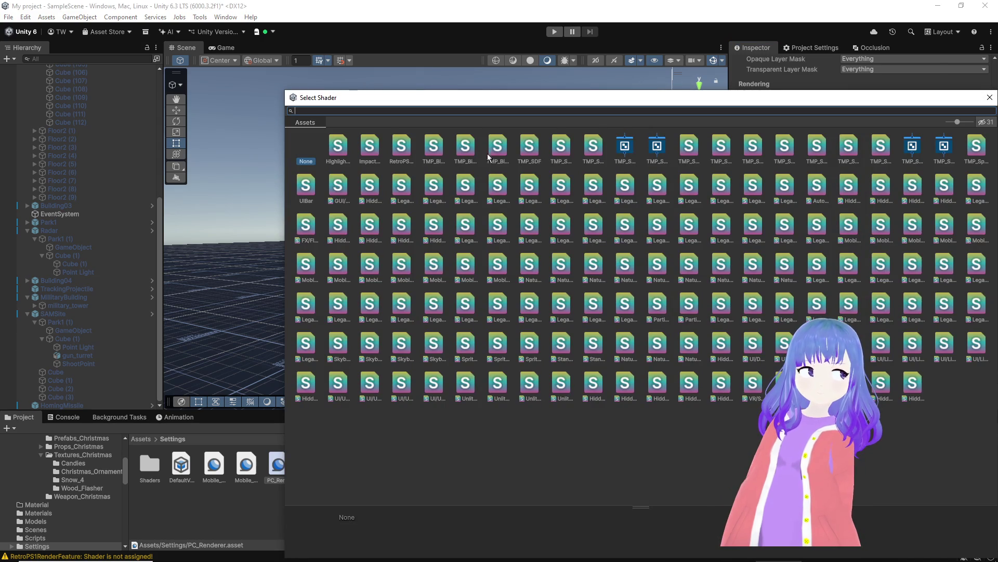
type("ps")
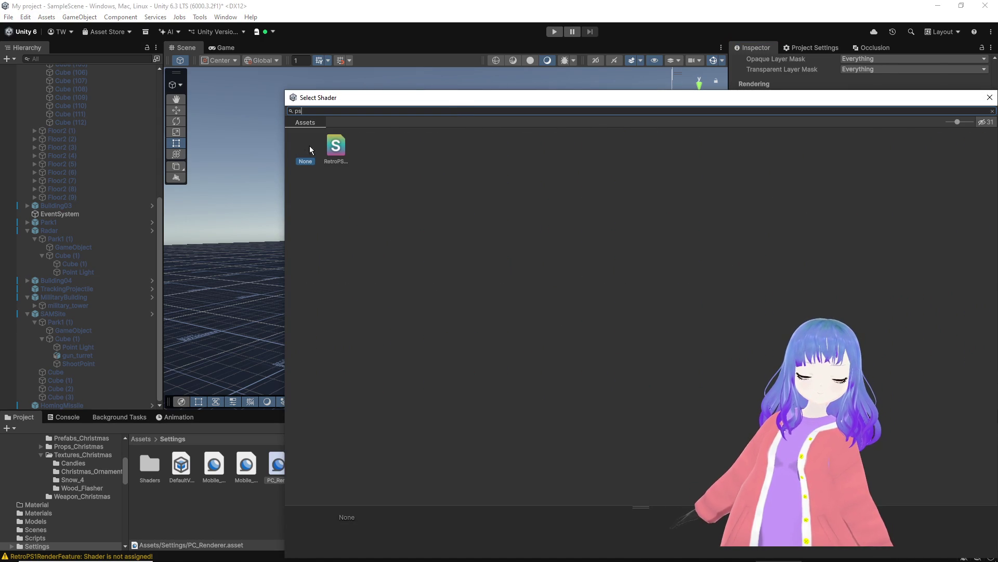
left_click(332, 149)
double_click(330, 147)
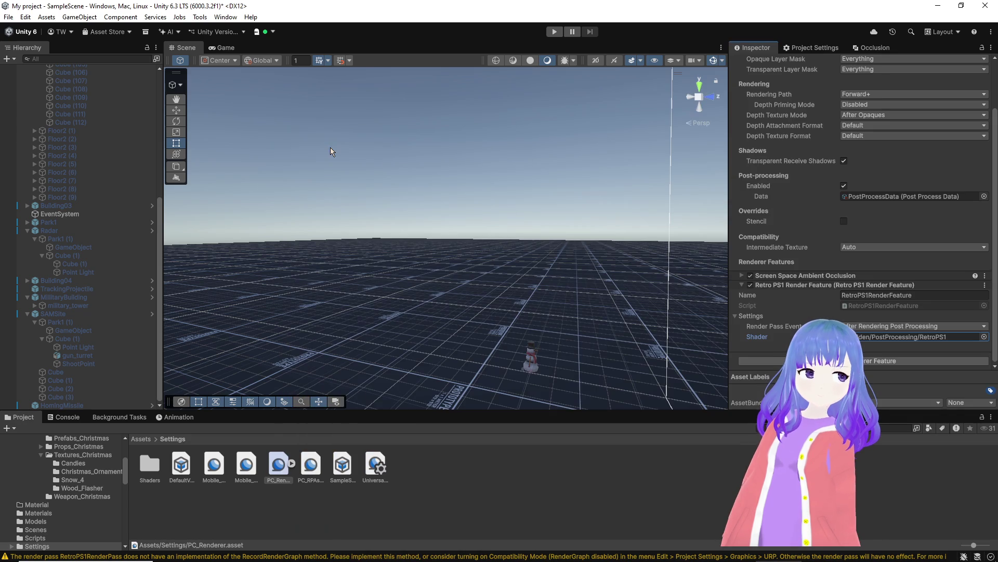
left_click(225, 48)
Step: Start a playtest of the flight game and pause it while flying over the generated city
left_click(555, 32)
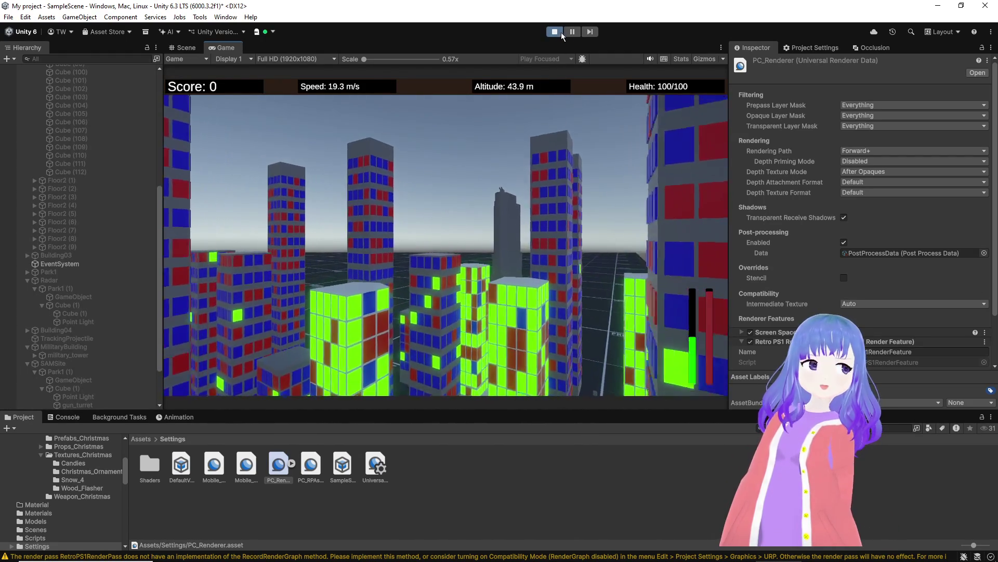
left_click(572, 32)
scroll(126, 227, "up", 7)
scroll(126, 227, "up", 1)
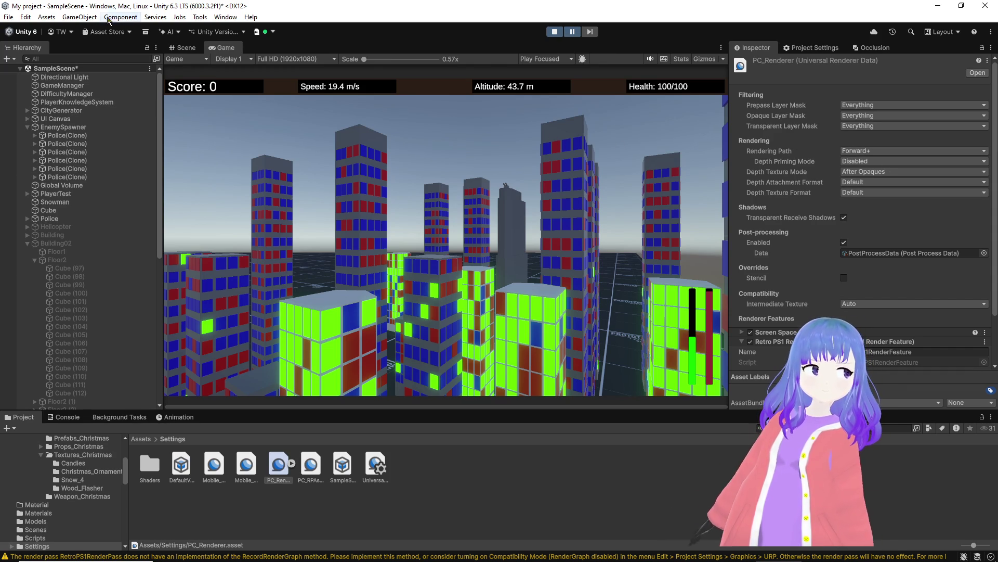
left_click(26, 18)
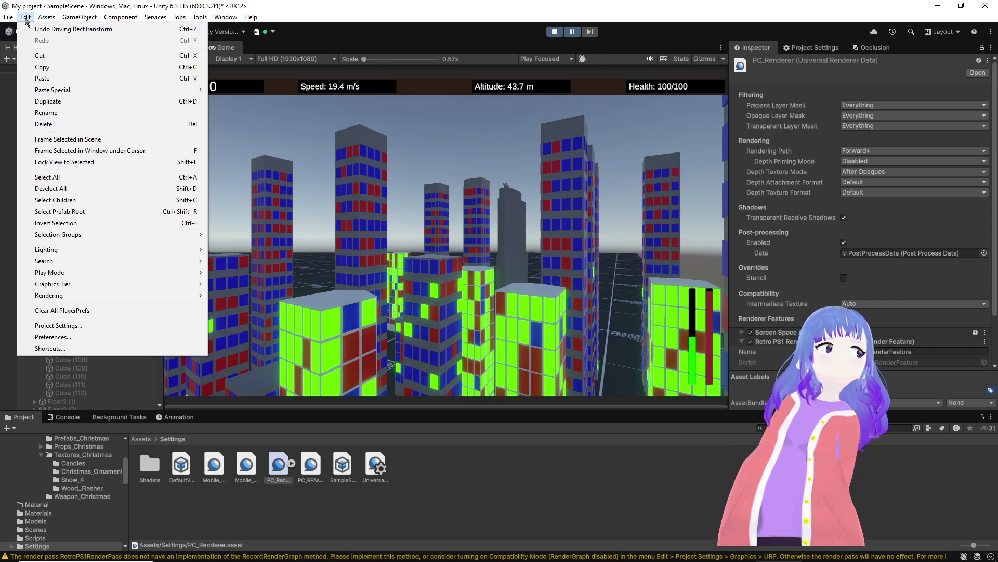
Step: Select the PC_RPAsset pipeline asset in the Settings folder and view it in the Inspector
left_click(64, 329)
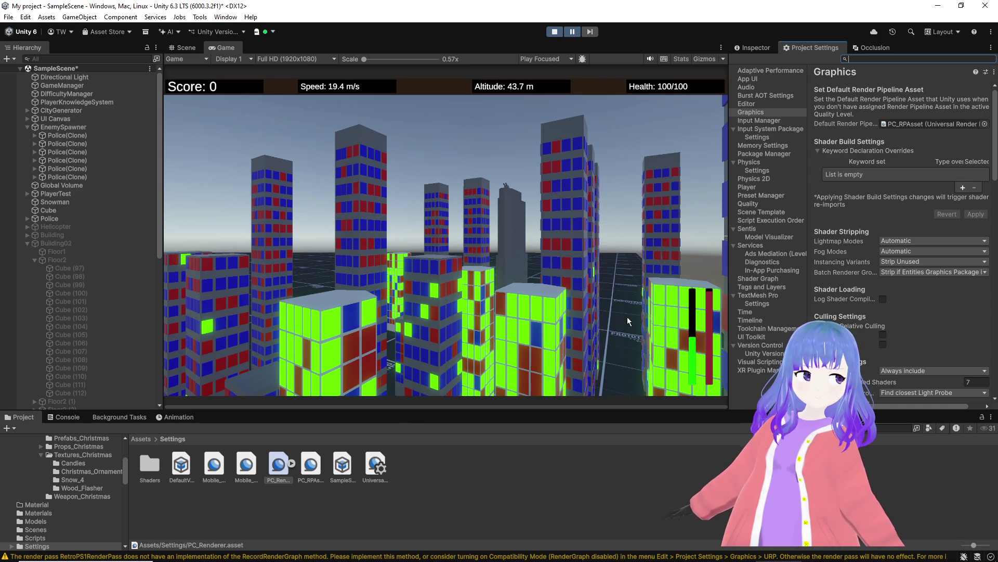
left_click(311, 463)
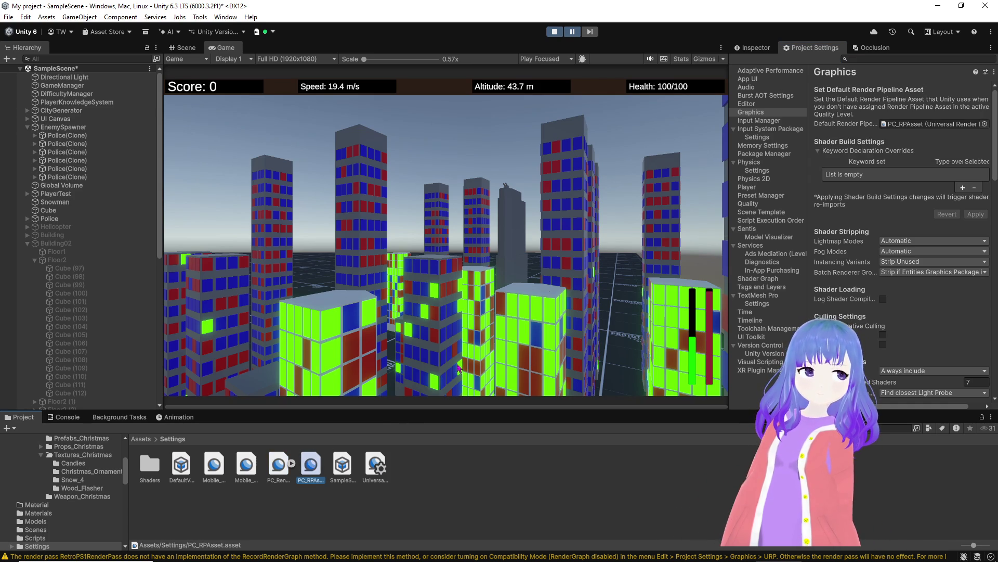
left_click(761, 48)
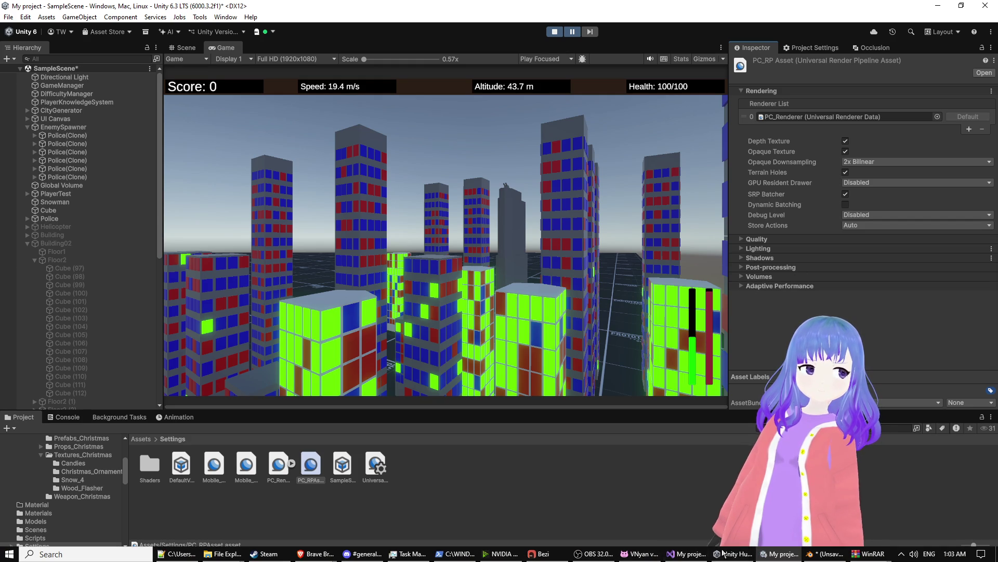
Step: Compare the Bezi setup guide with the PC_Renderer asset's settings in Unity
mouse_move(551, 558)
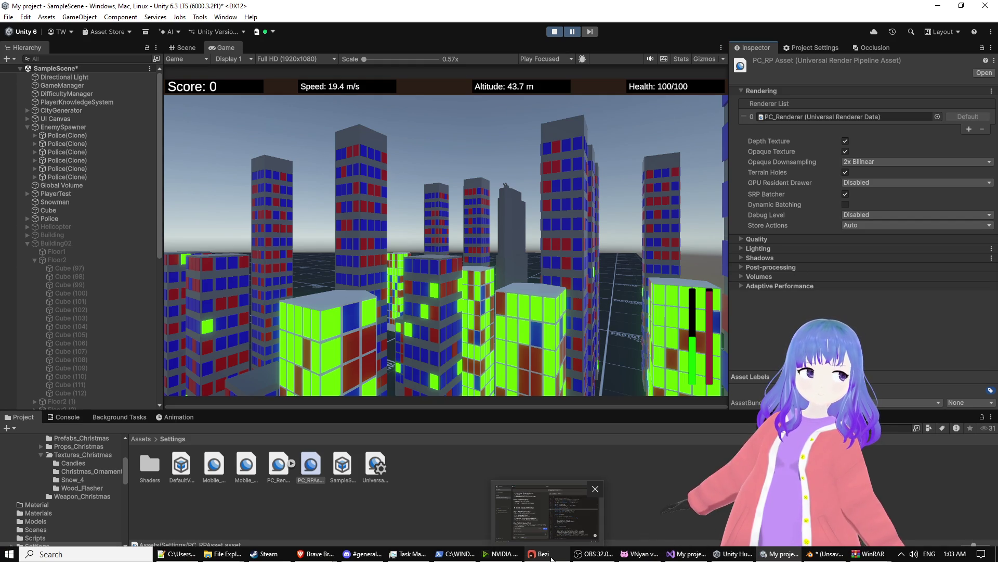
left_click(552, 558)
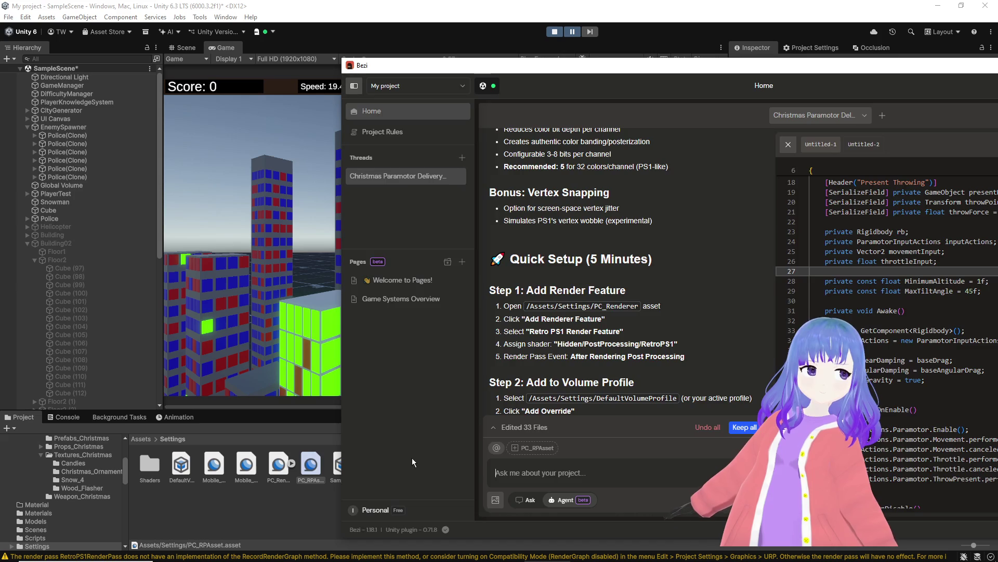
left_click(262, 510)
left_click(279, 464)
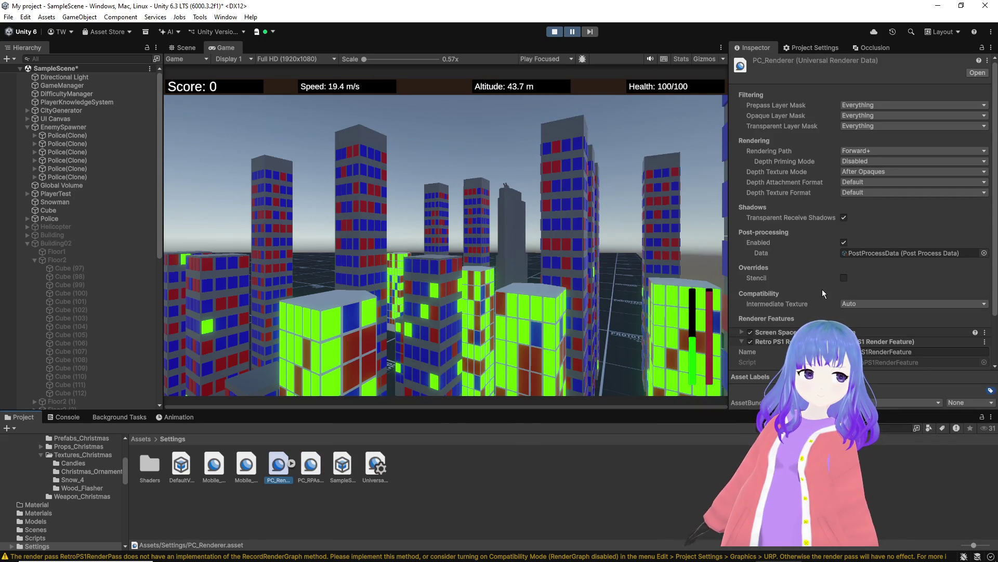
scroll(822, 289, "down", 3)
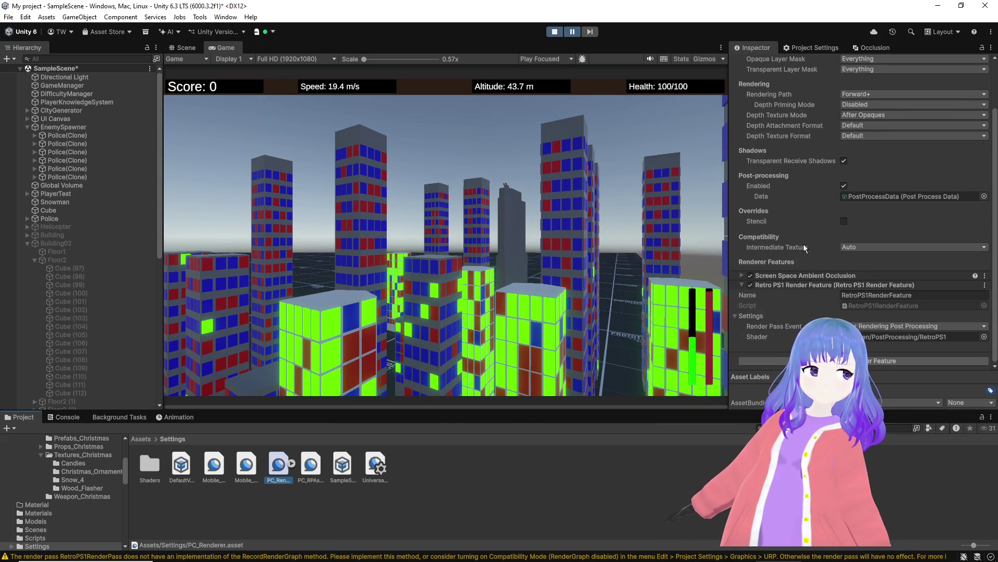
scroll(802, 233, "up", 3)
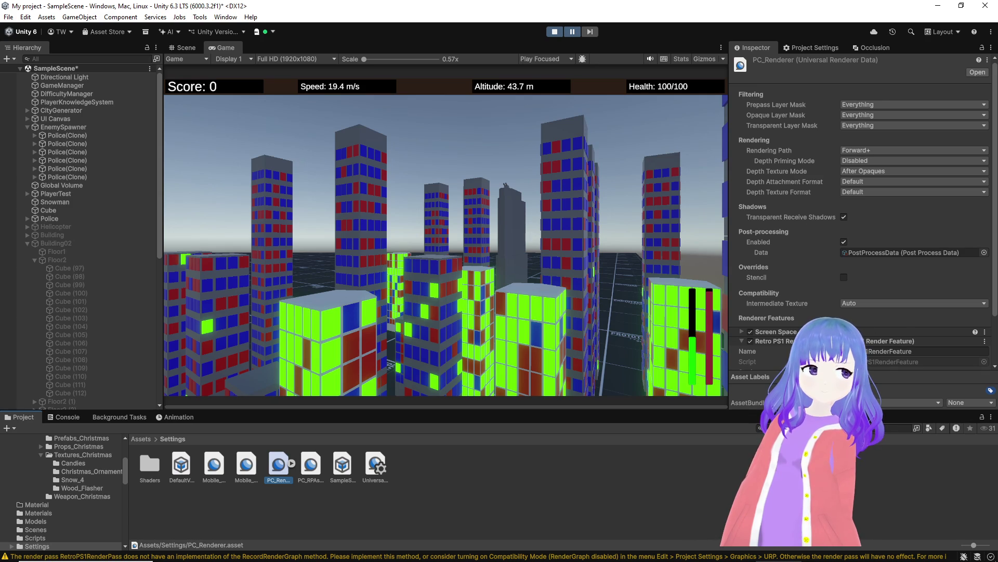
mouse_move(830, 323)
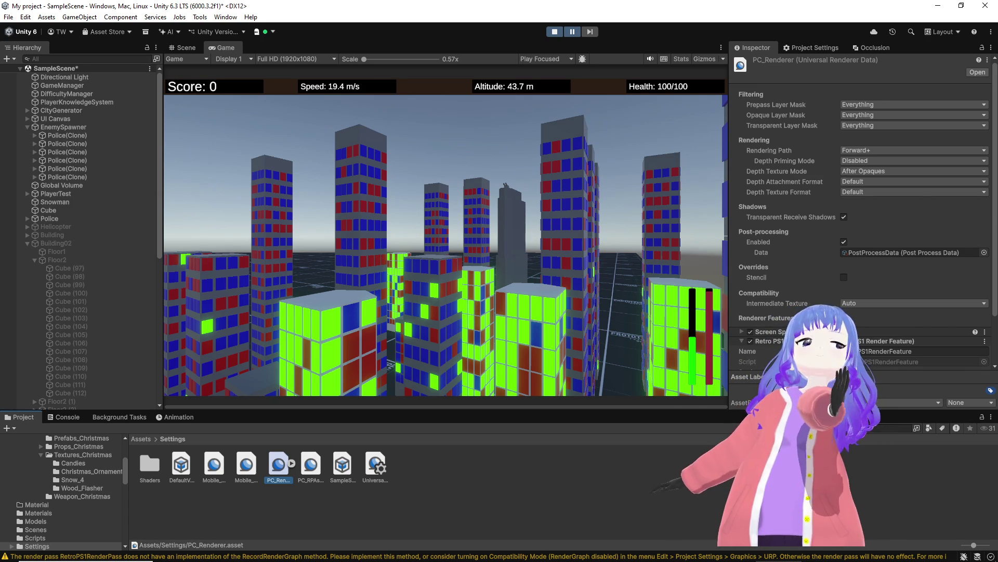
Step: Recheck the guide, then inspect the Retro PS1 feature's Render Pass Event dropdown on PC_Renderer
key("alt+Tab")
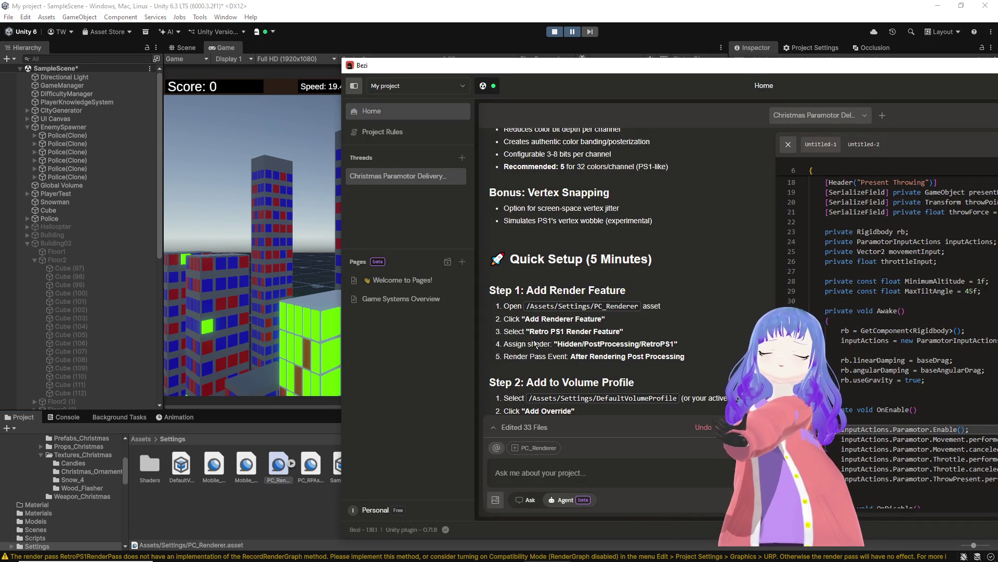
left_click(245, 507)
left_click(273, 461)
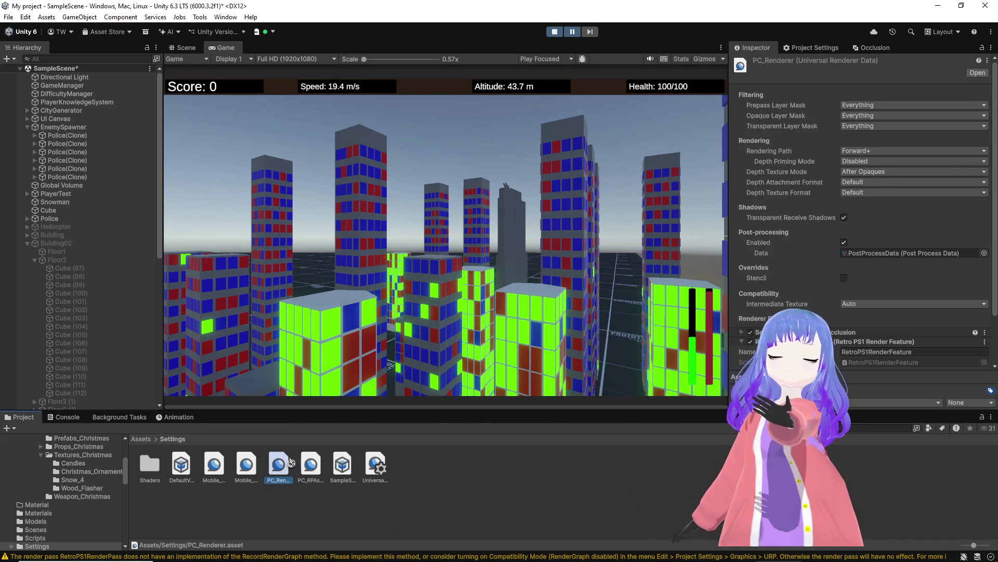
scroll(853, 361, "down", 3)
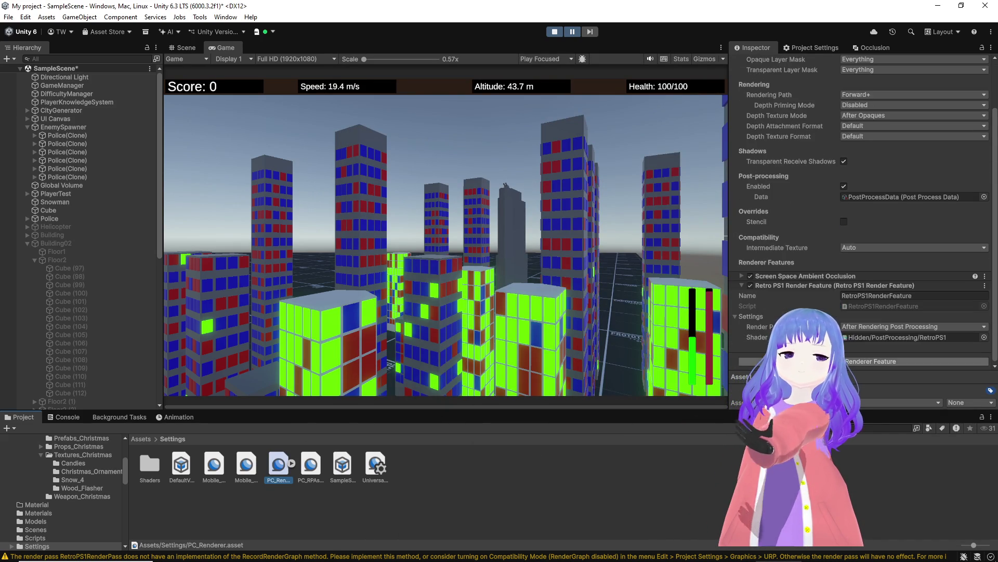
left_click(862, 326)
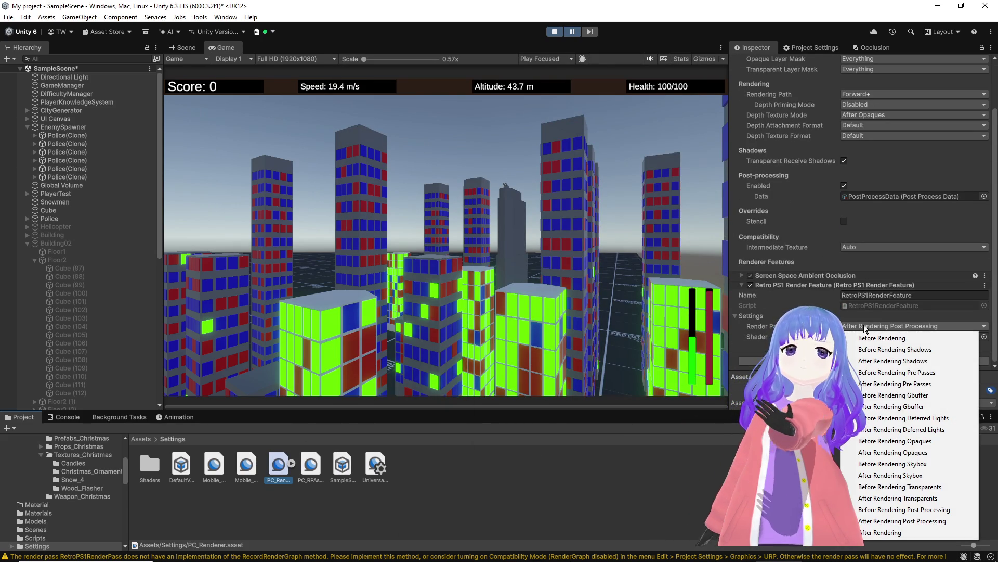
Step: Consult the Bezi guide once more, then select the Global Volume object
key("alt+Tab")
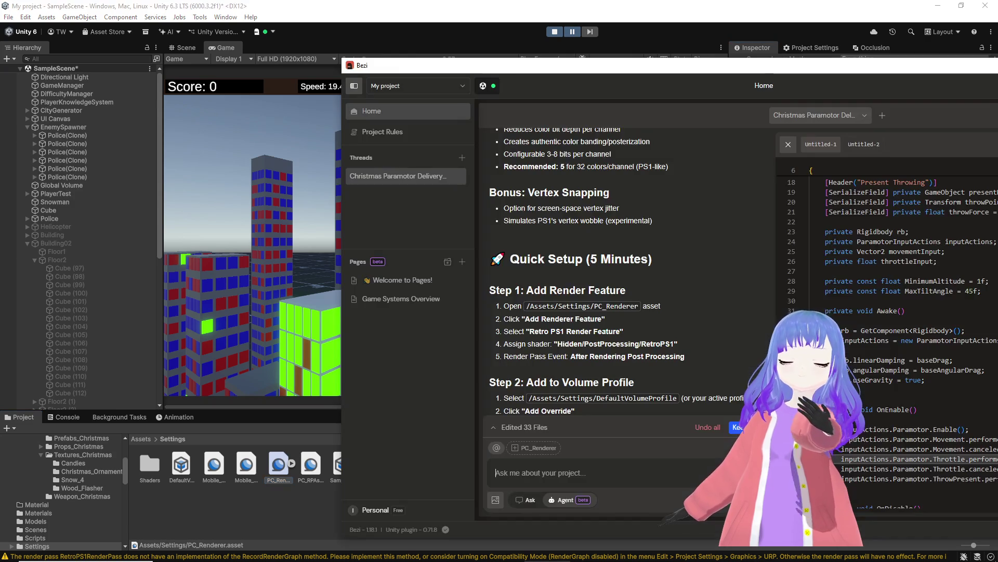
scroll(645, 344, "down", 4)
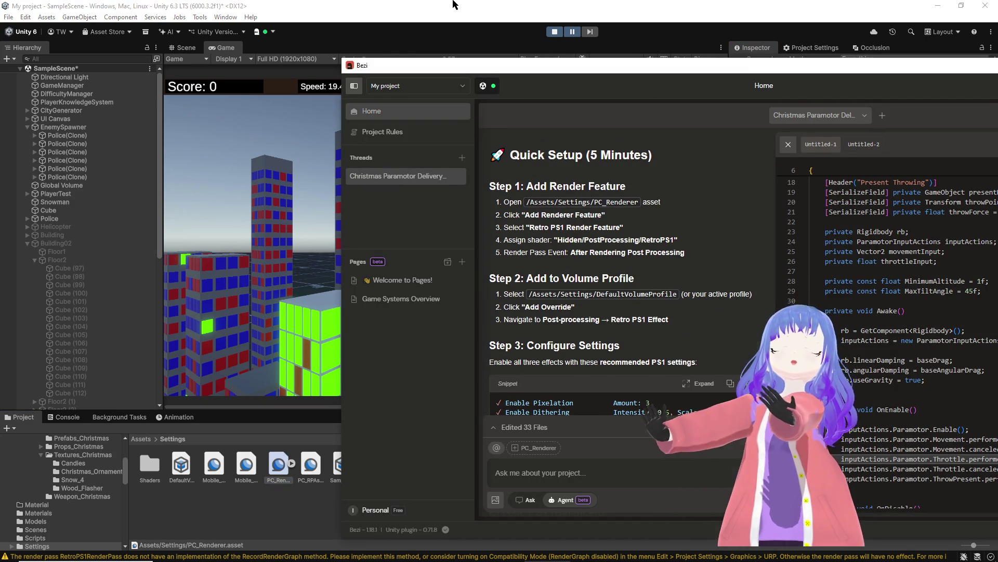
left_click(200, 121)
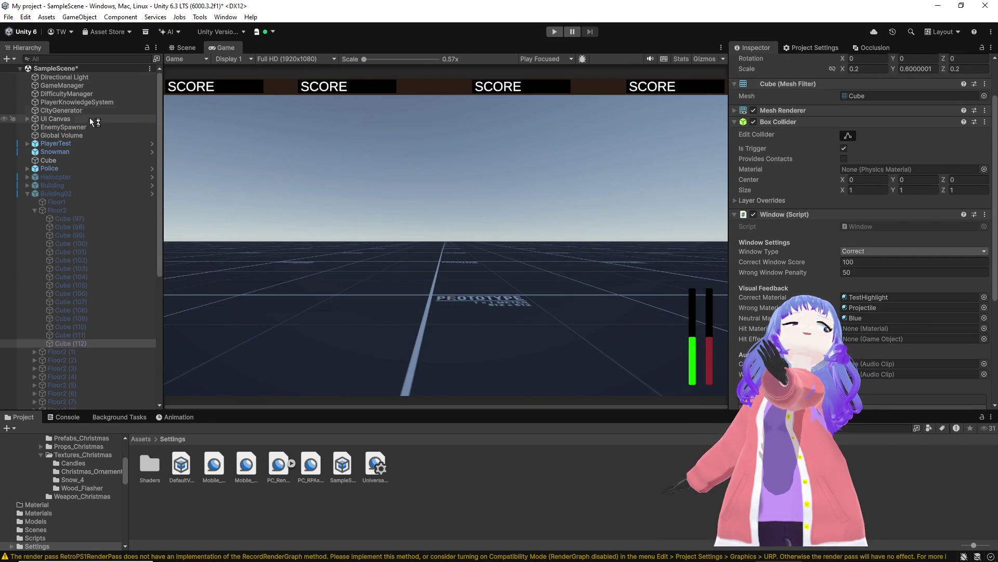
left_click(77, 135)
scroll(860, 255, "down", 3)
scroll(860, 255, "down", 4)
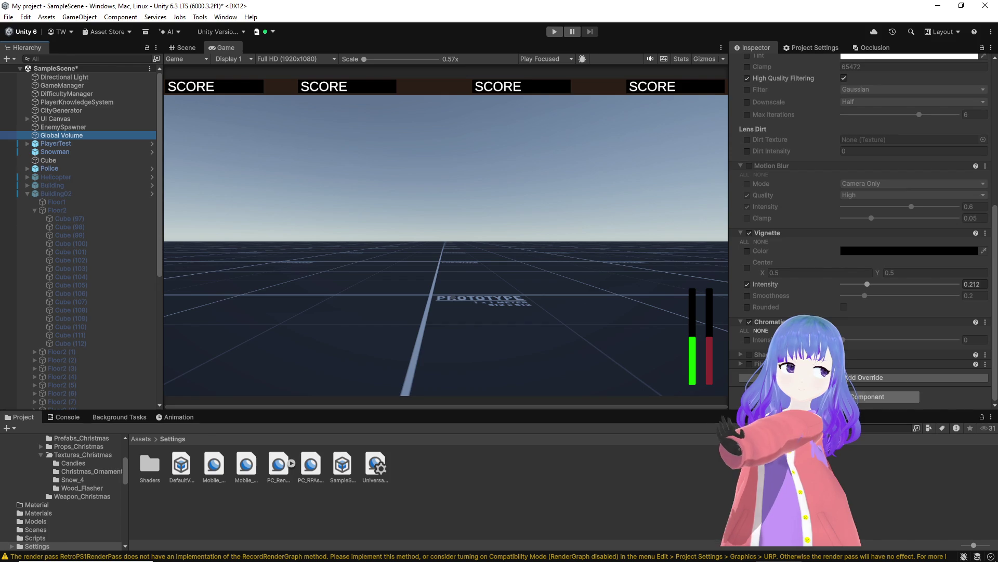
left_click(863, 377)
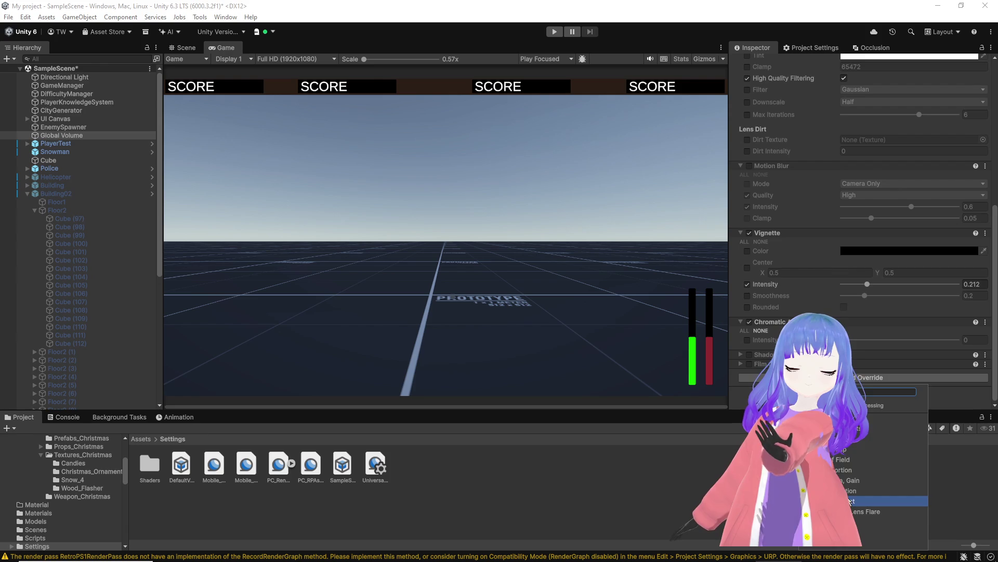
left_click(851, 501)
scroll(864, 312, "down", 6)
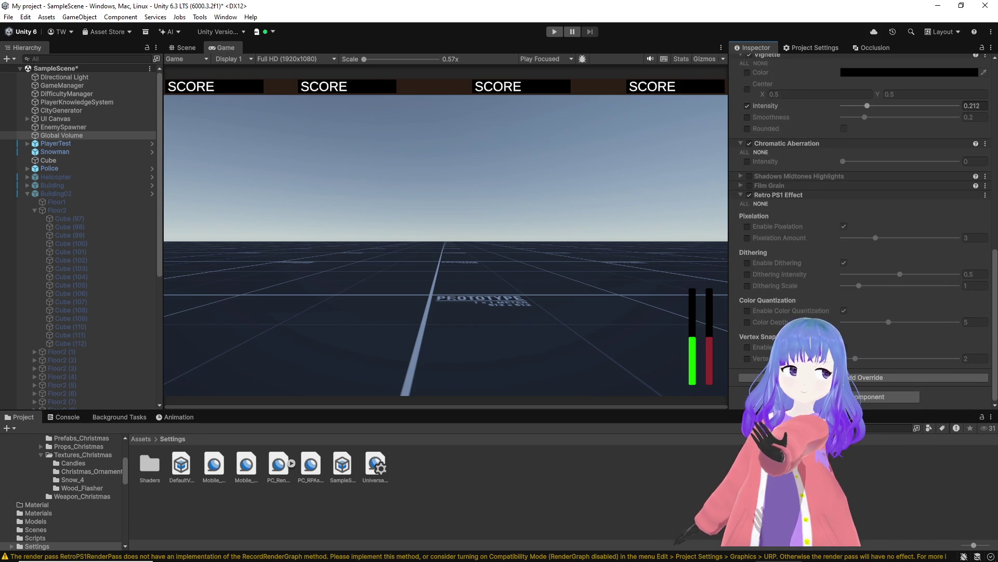
left_click(863, 377)
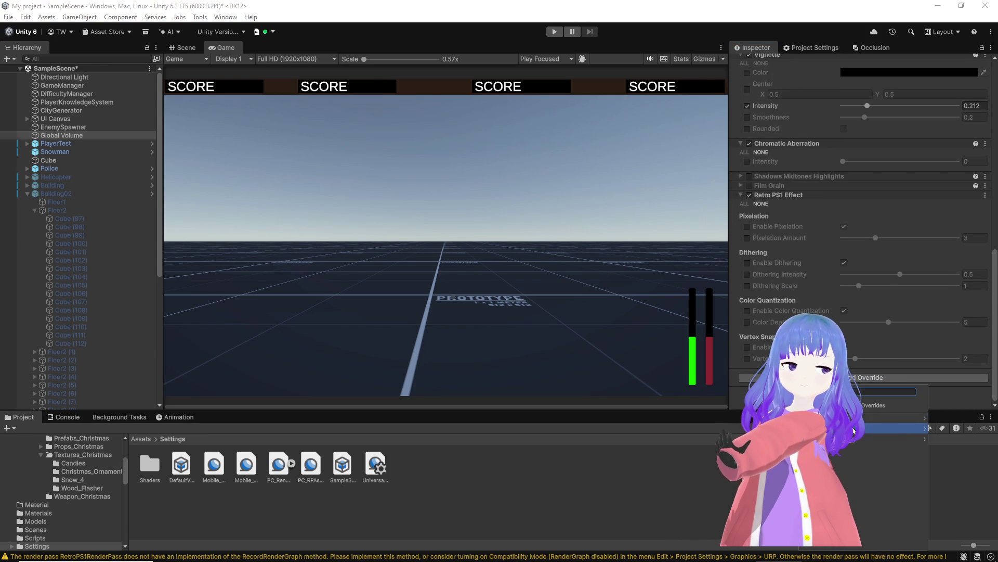
left_click(853, 427)
scroll(820, 281, "down", 1)
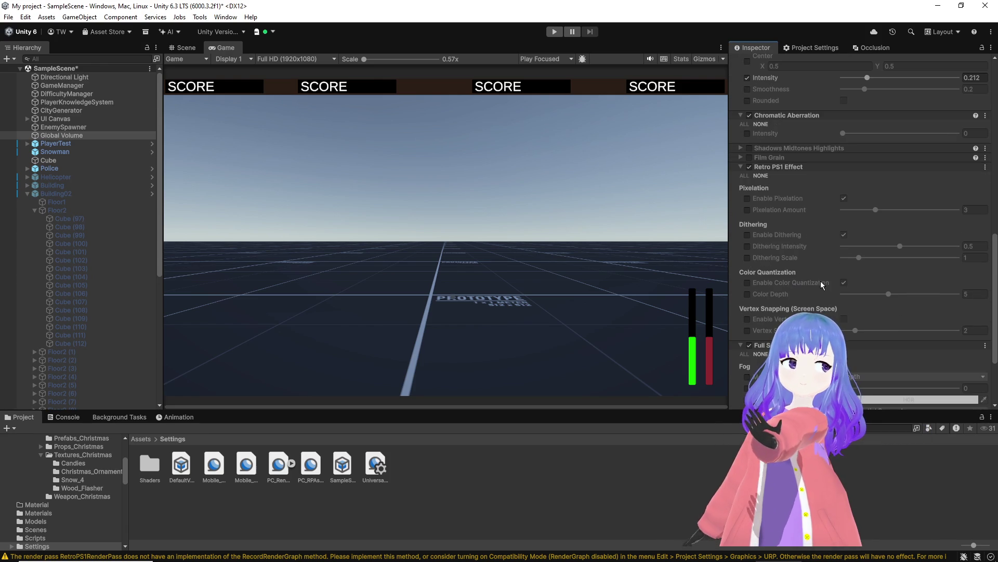
Step: Enable Retro PS1 overrides for pixelation, dithering, colour quantization, vertex snapping and Color Depth
left_click(748, 198)
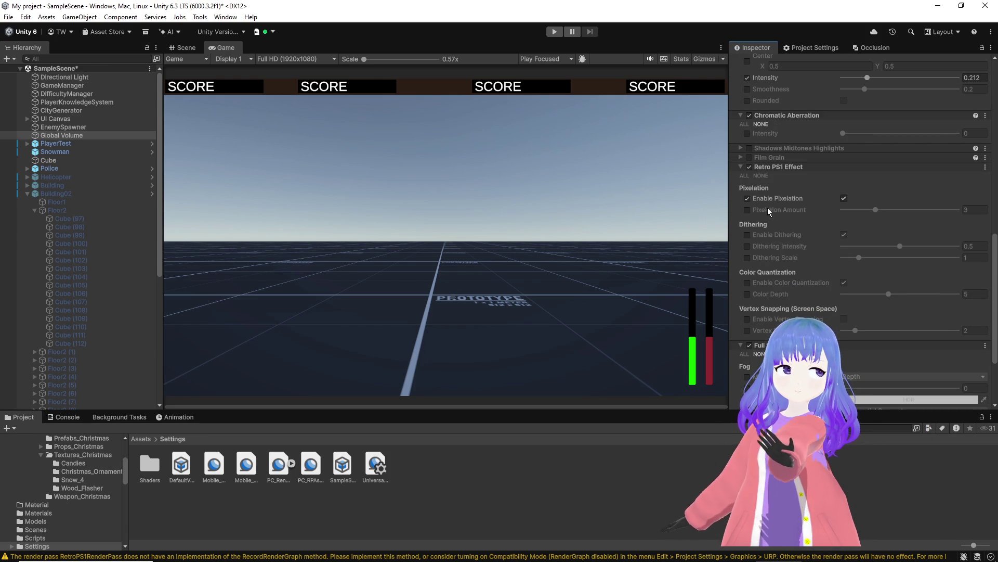
left_click(748, 211)
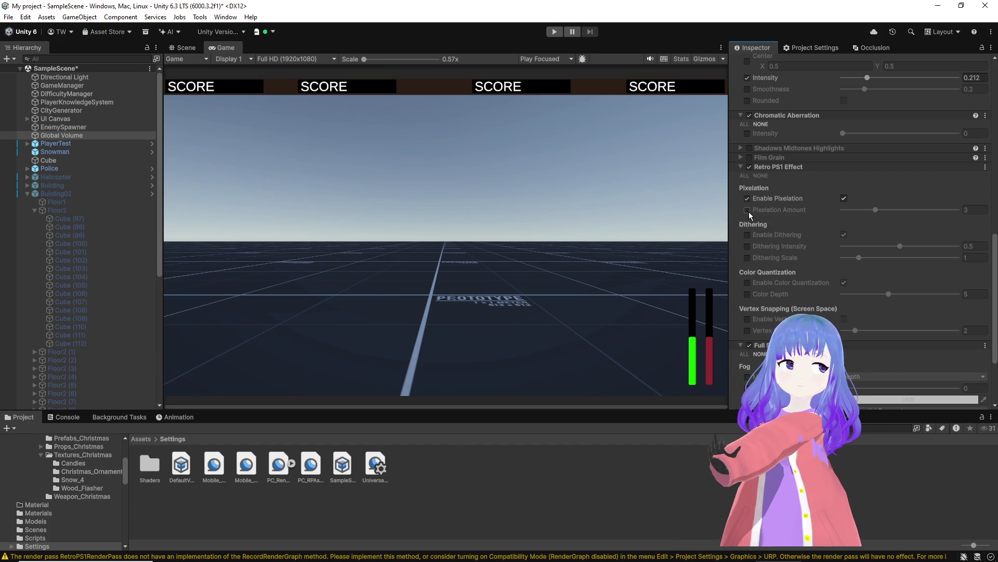
left_click(748, 235)
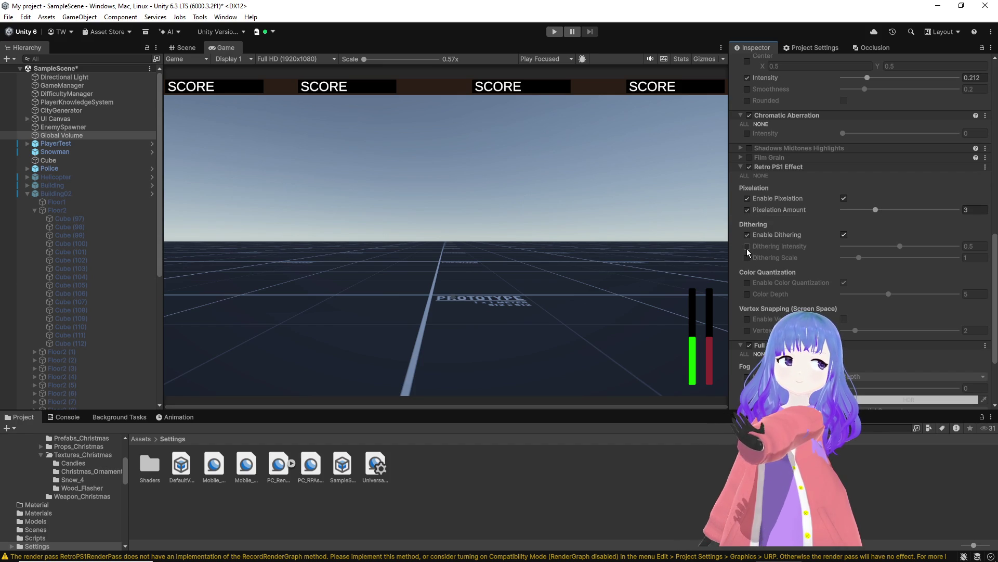
left_click(747, 246)
left_click(747, 258)
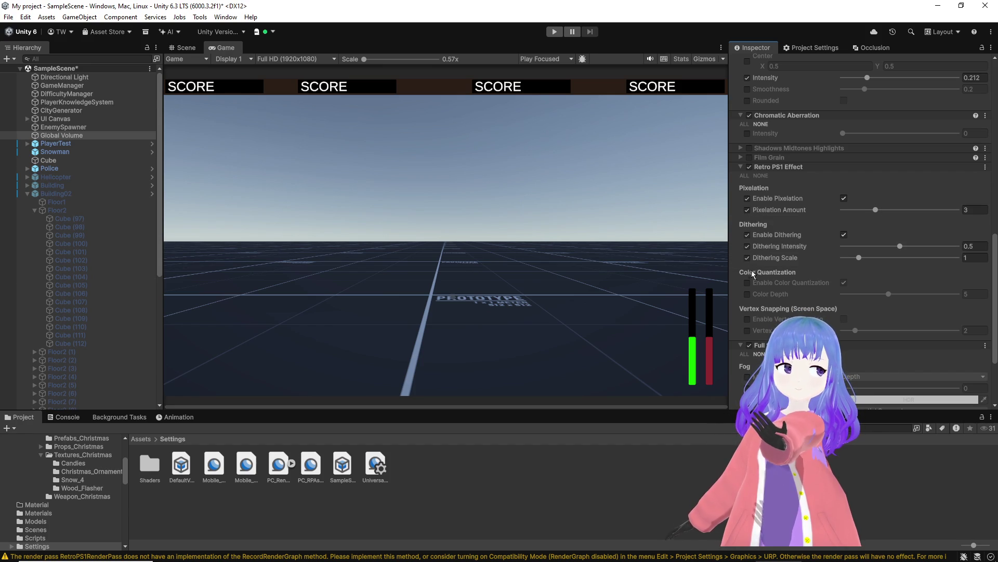
left_click(748, 282)
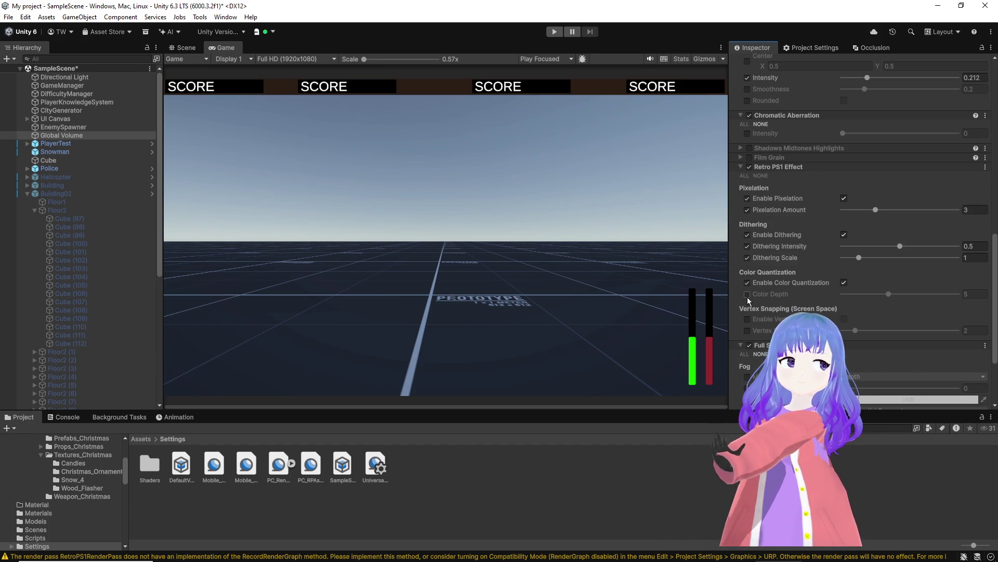
left_click(747, 318)
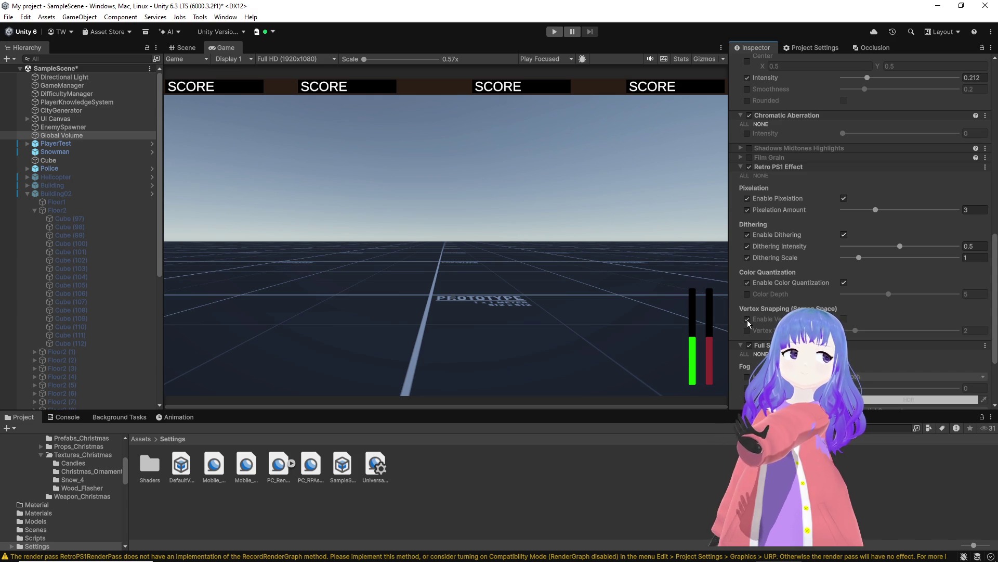
left_click(745, 175)
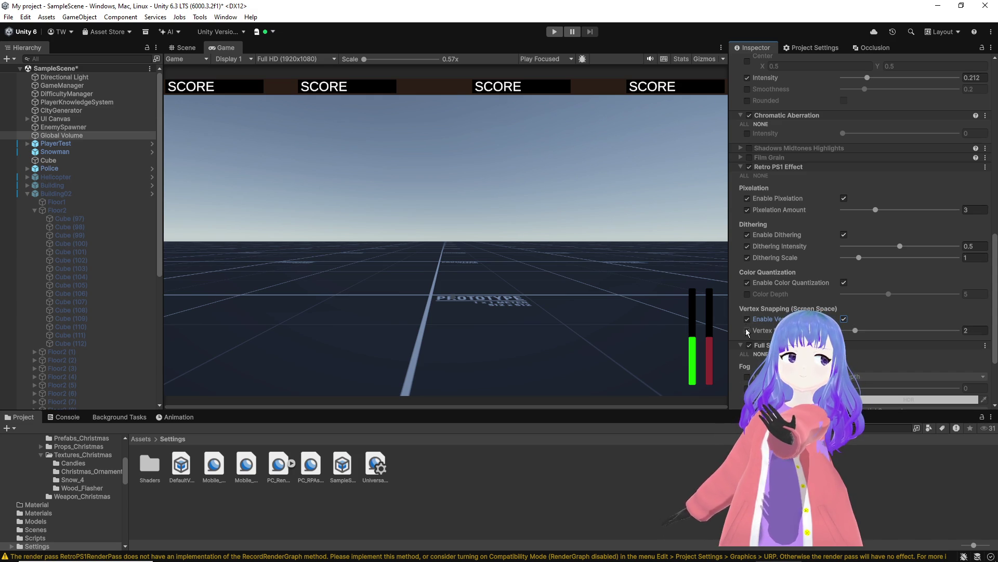
key("alt+Tab")
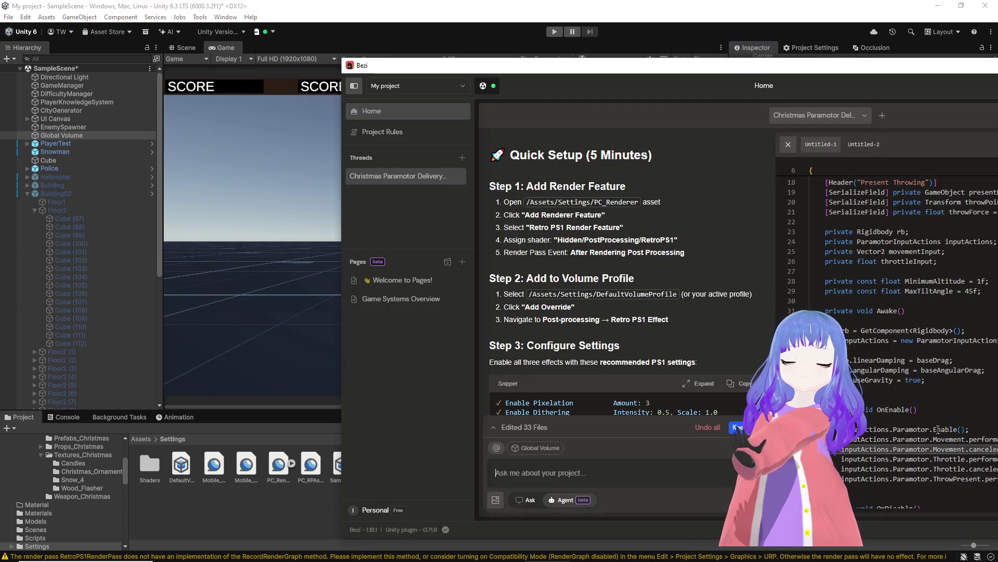
Step: Move the Bezi window aside and untick the Enable Vertex Snapping and Vertex Snap Amount overrides
scroll(641, 336, "down", 5)
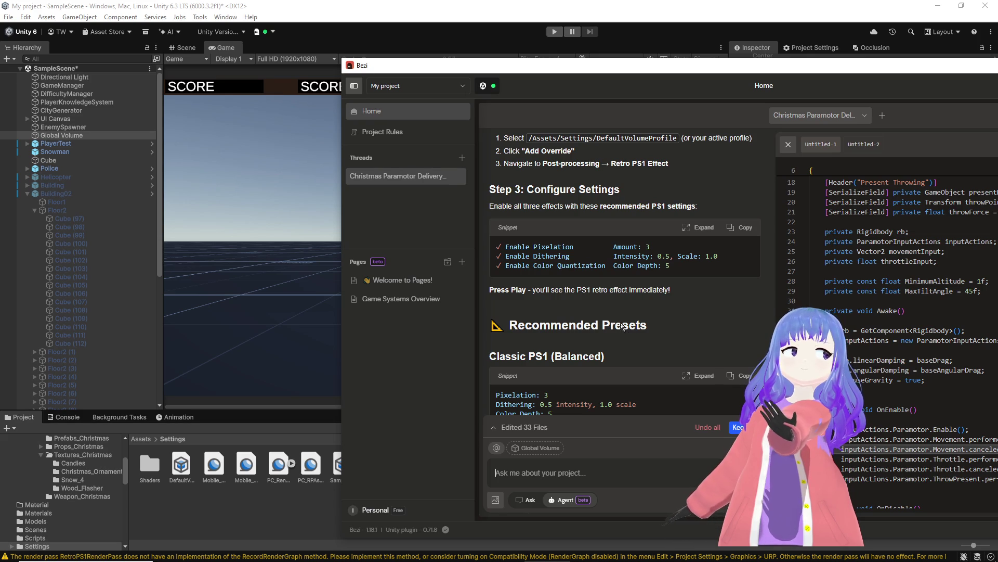
left_click_drag(607, 66, 997, 175)
left_click(940, 257)
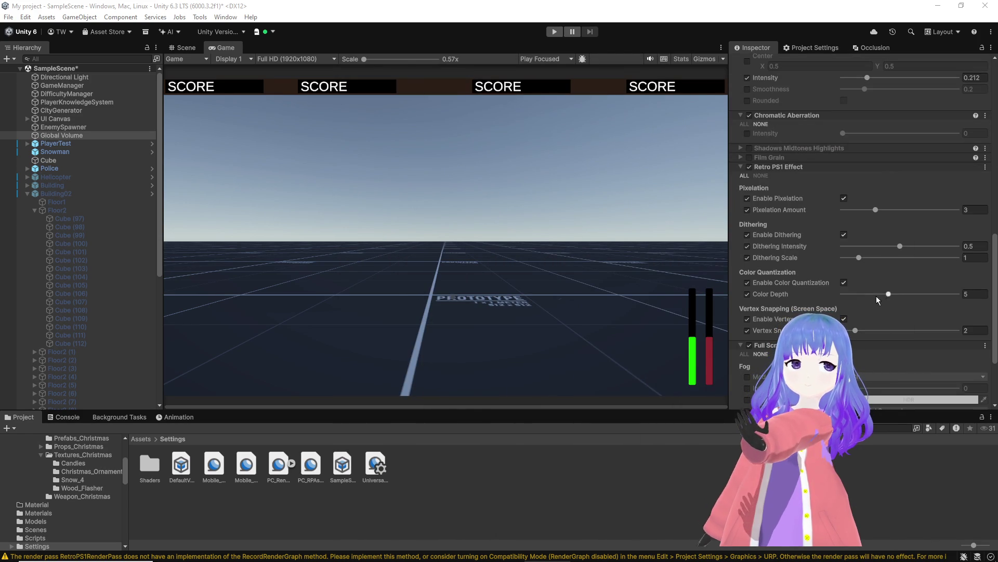
left_click(747, 318)
left_click(747, 331)
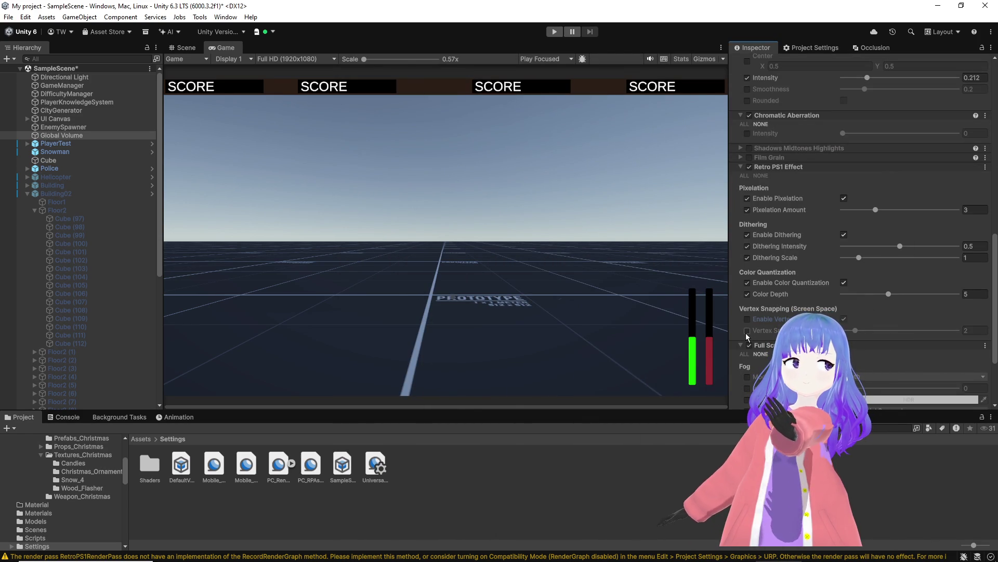
scroll(807, 315, "down", 2)
scroll(806, 315, "down", 2)
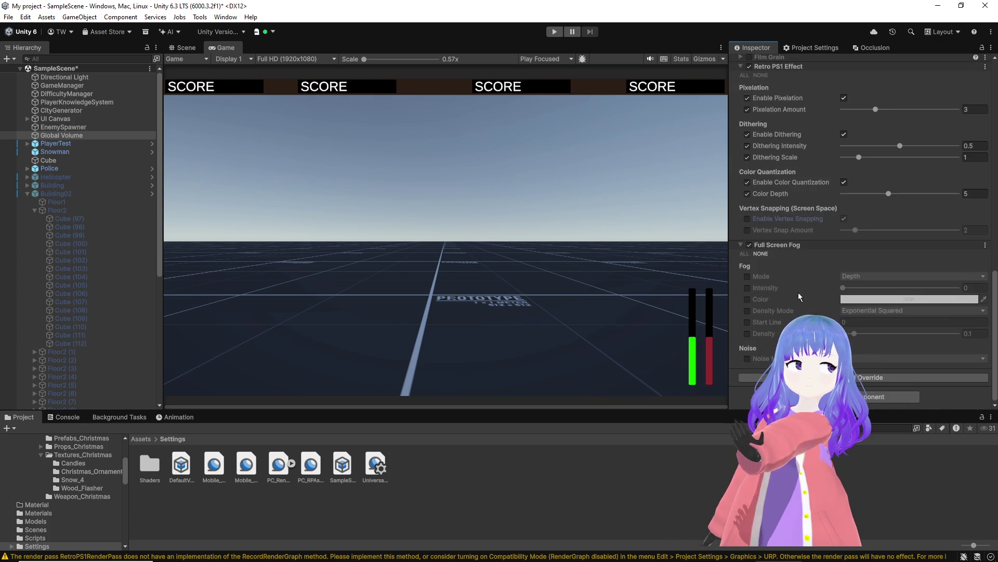
Step: Enable the fog Mode, Intensity, Density Mode, Start Line and Density overrides, with Mode set to Distance
left_click(747, 276)
left_click(873, 276)
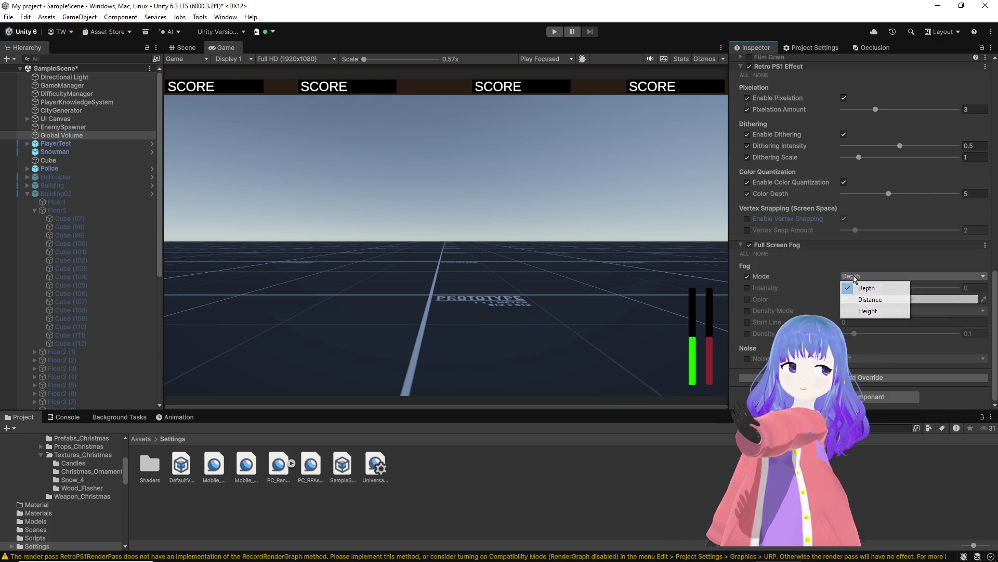
left_click(855, 296)
left_click(747, 288)
left_click(747, 311)
left_click(747, 321)
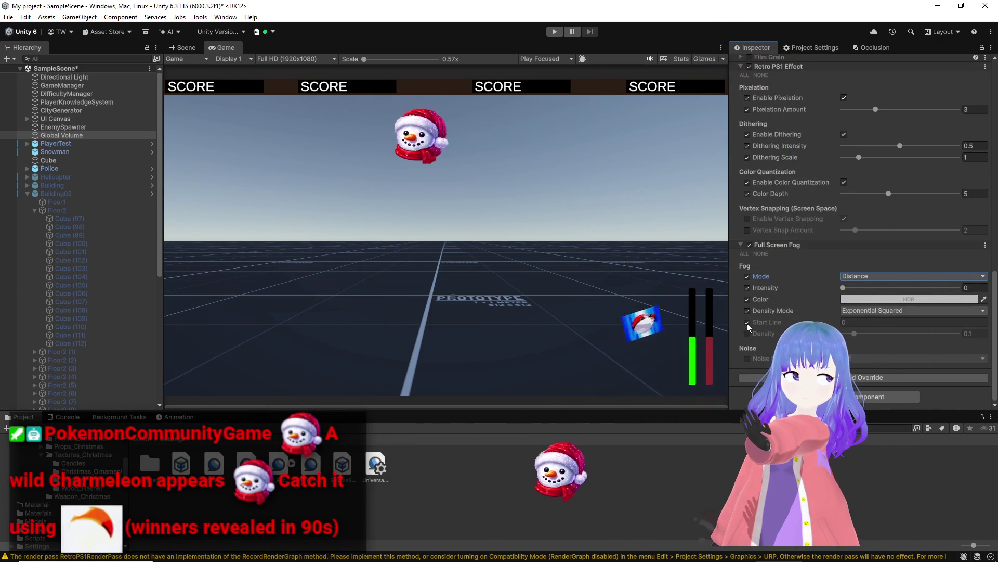
left_click(747, 333)
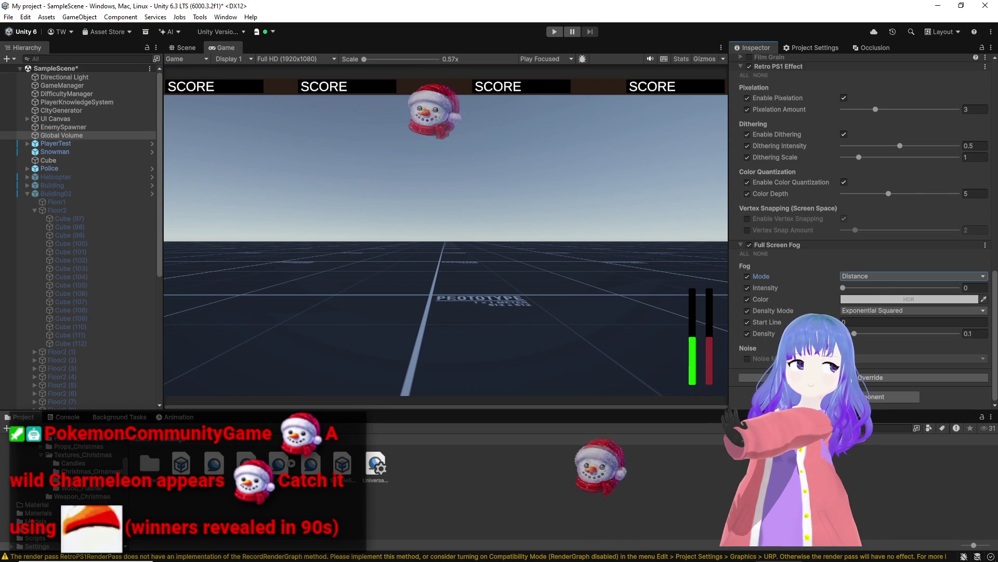
Step: Raise fog intensity slightly above zero, start a playtest, and lower the volume weight
left_click_drag(843, 290, 851, 290)
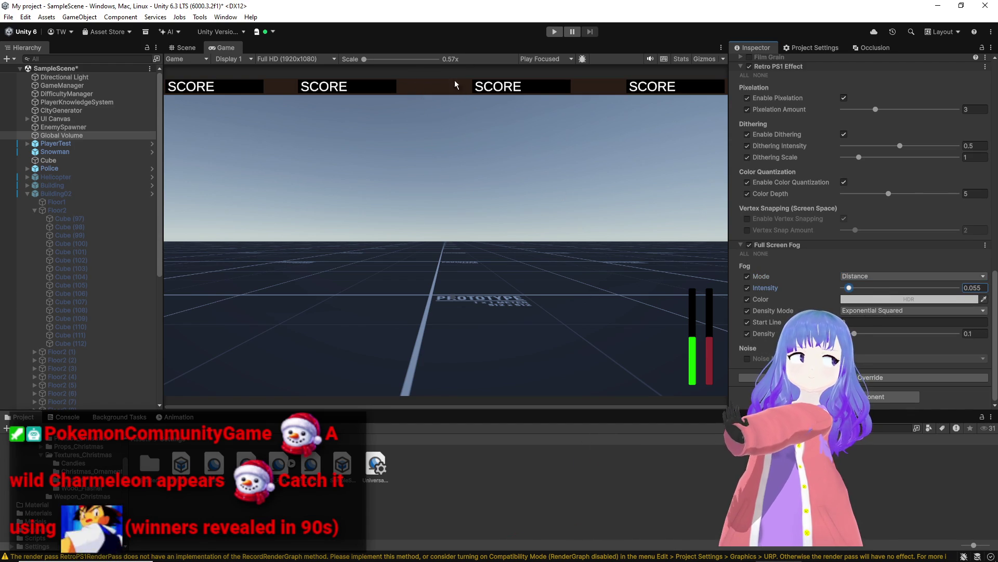
left_click(555, 32)
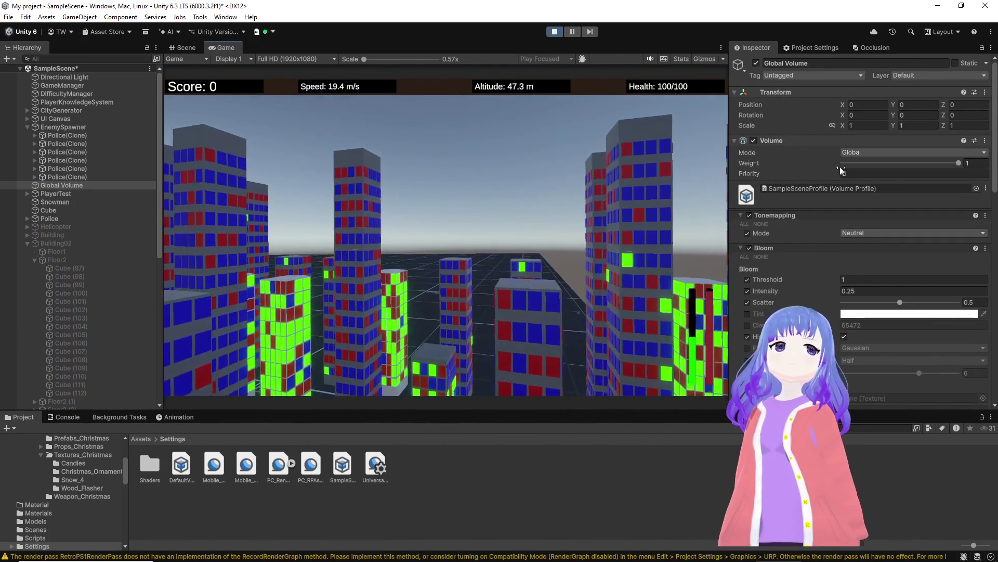
left_click(901, 165)
Step: Restore full volume weight and switch off tonemapping, bloom, vignette and chromatic aberration
left_click_drag(901, 166, 962, 164)
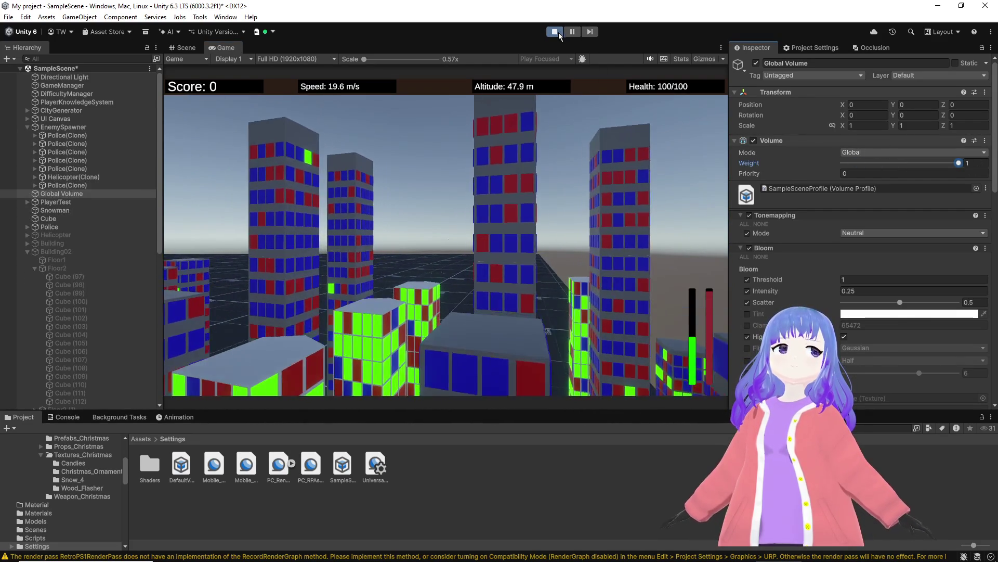
scroll(806, 260, "down", 3)
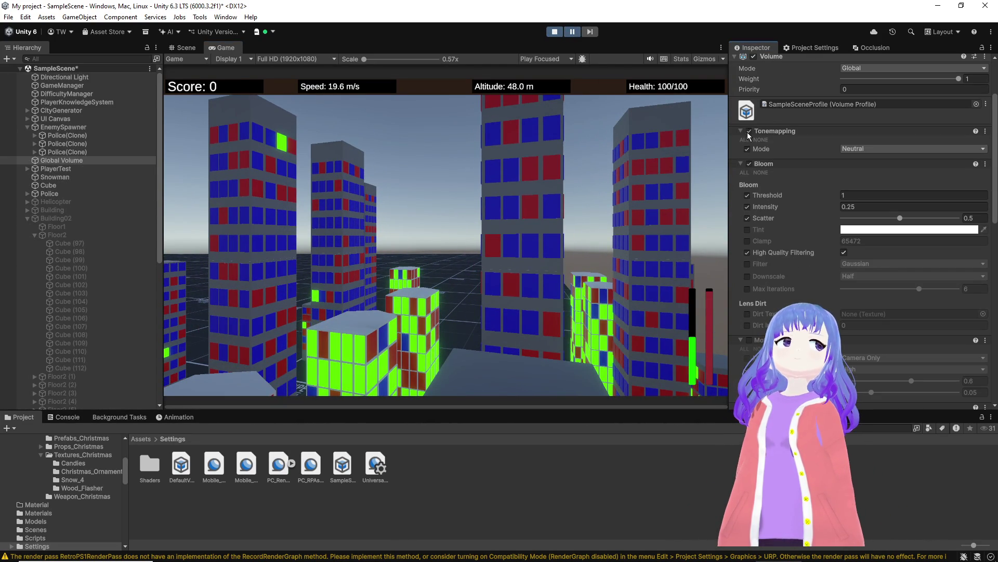
left_click(747, 132)
left_click(749, 162)
scroll(770, 206, "down", 3)
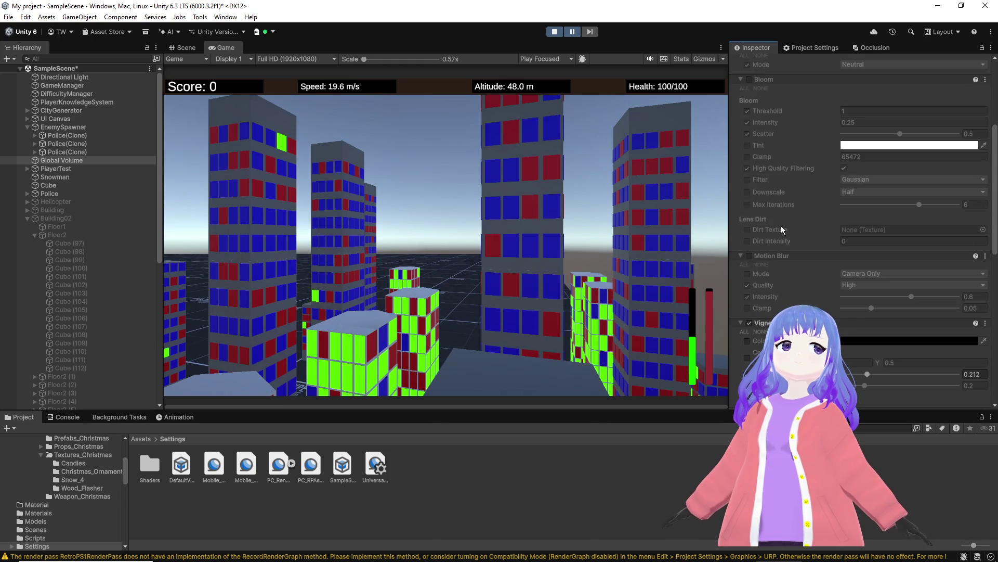
scroll(778, 234, "down", 3)
left_click(750, 239)
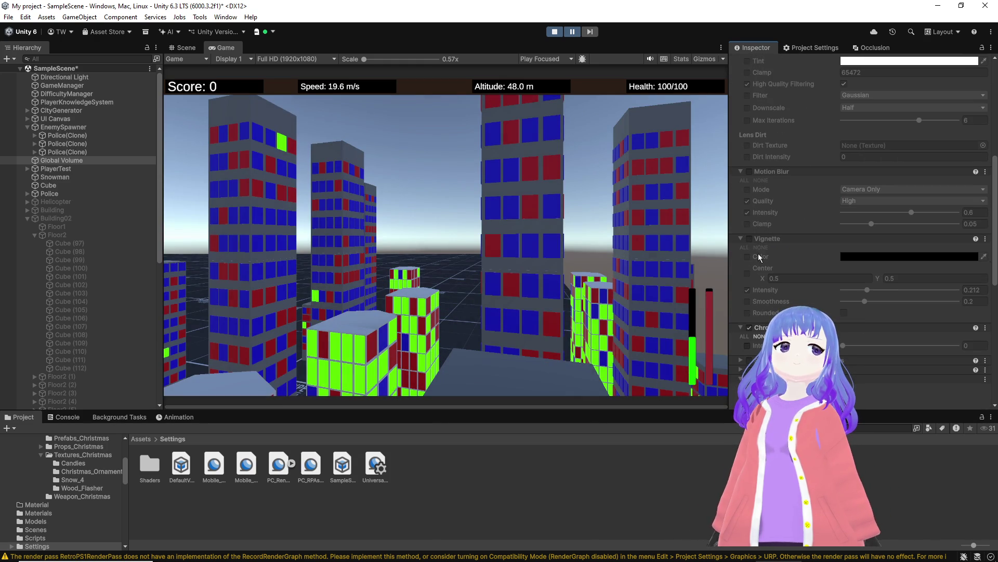
scroll(758, 257, "down", 2)
left_click(753, 270)
left_click(750, 270)
scroll(751, 270, "down", 1)
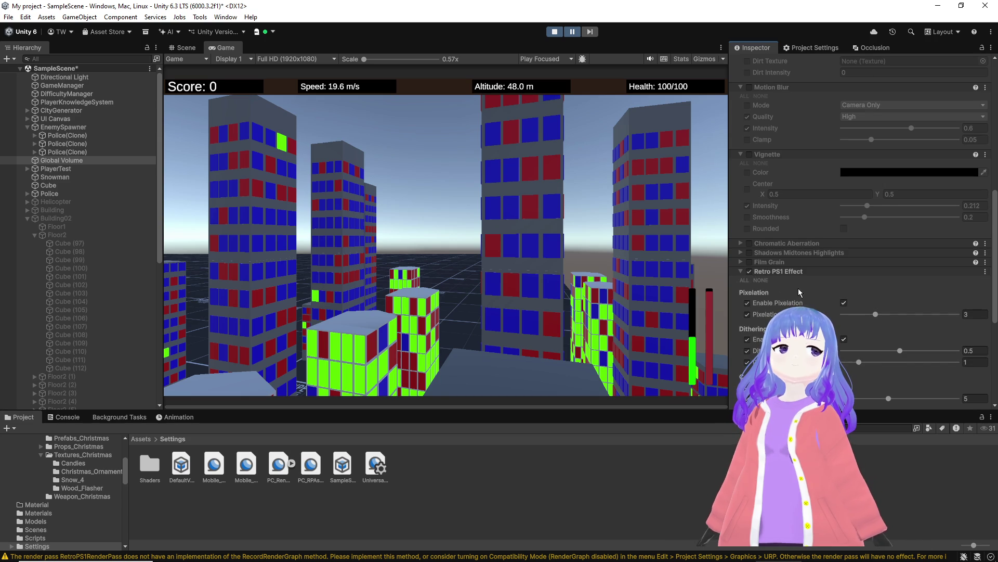
scroll(764, 271, "down", 1)
scroll(751, 252, "down", 1)
Step: Raise Retro PS1 pixelation, dithering and Color Depth to 7, then resume and stop play
mouse_move(877, 258)
left_mouse_down()
mouse_move(960, 265)
mouse_move(888, 294)
mouse_move(912, 307)
left_mouse_up()
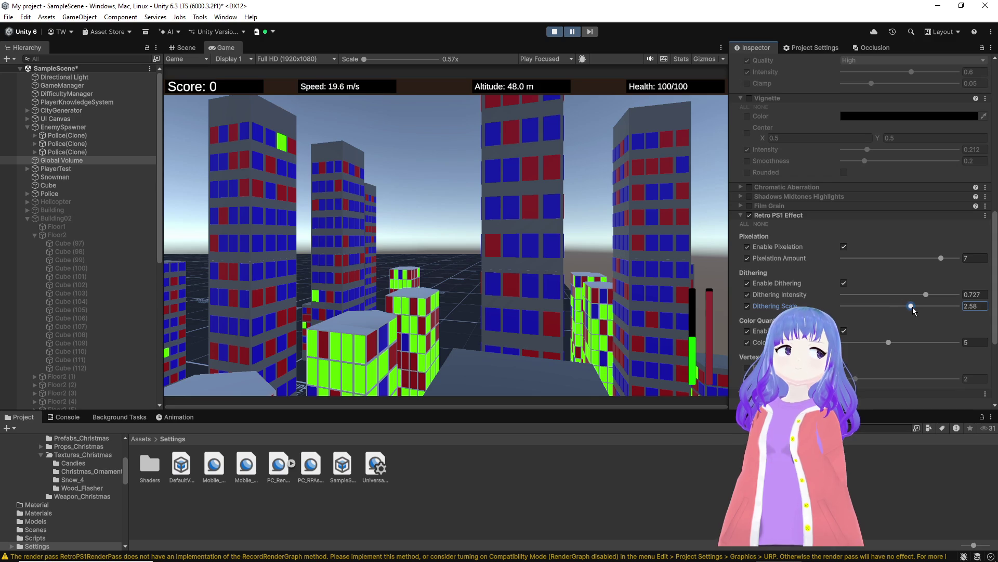
left_click(888, 343)
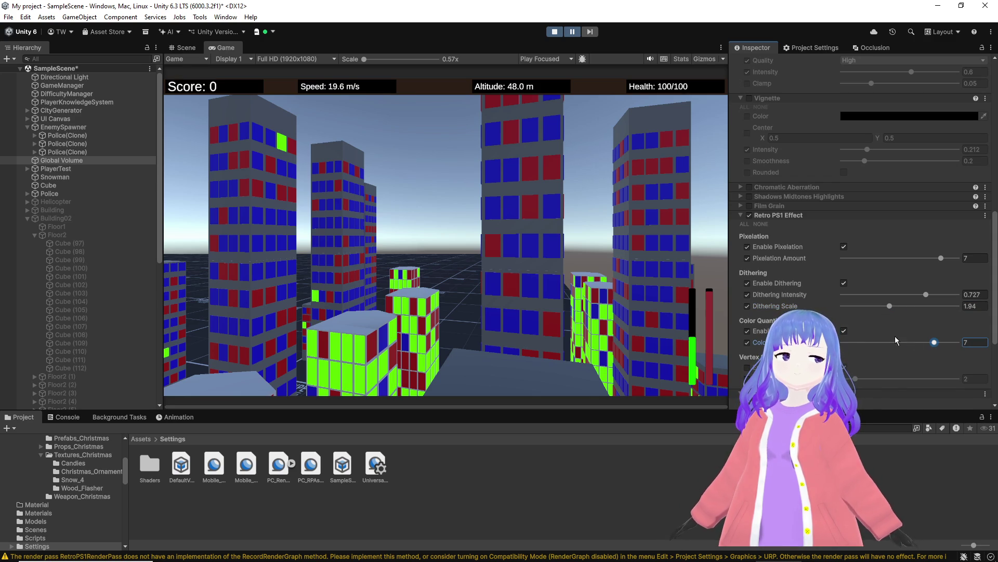
left_click(844, 331)
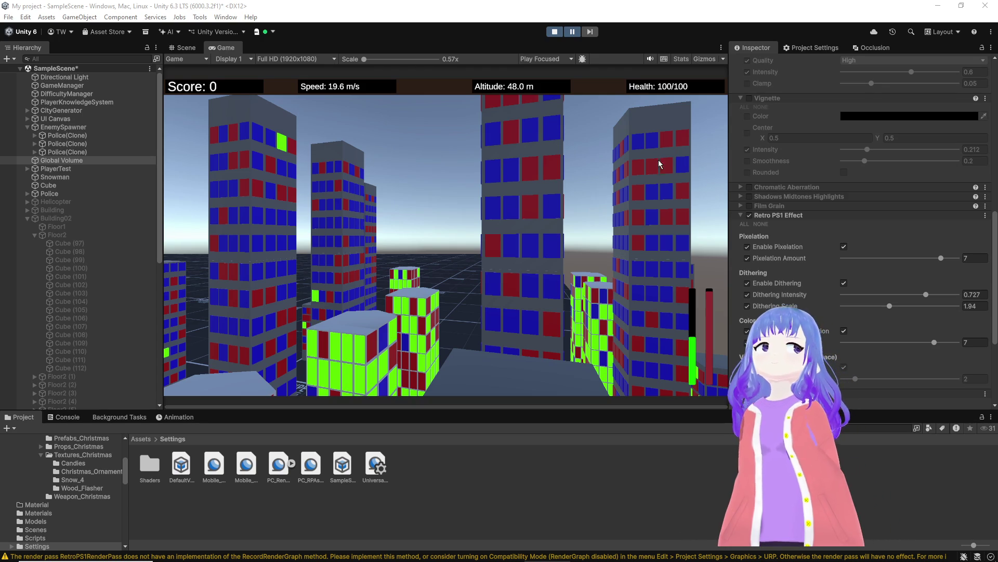
left_click(572, 34)
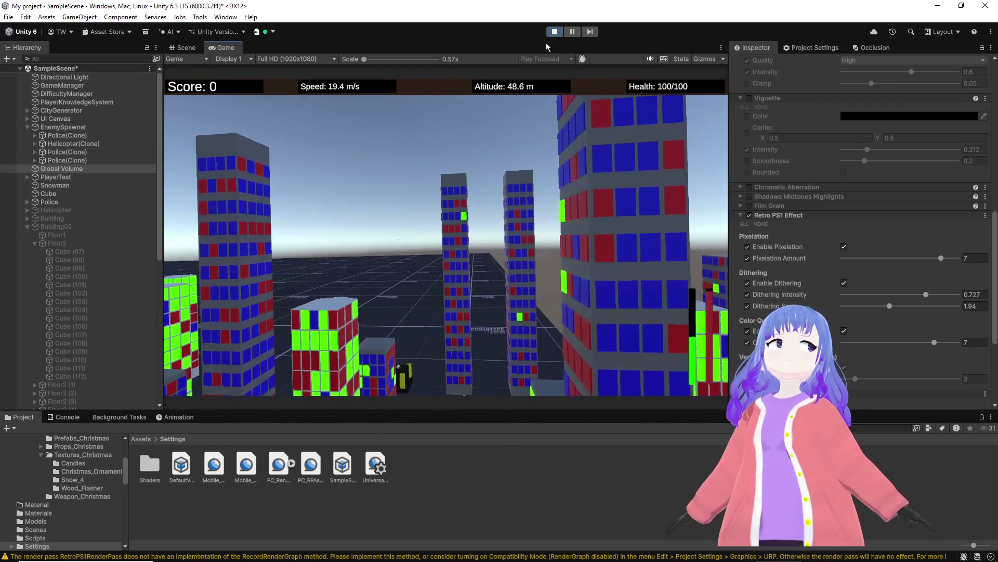
left_click(554, 32)
Step: Orbit the Scene view and frame the PlayerTest object
left_click(180, 44)
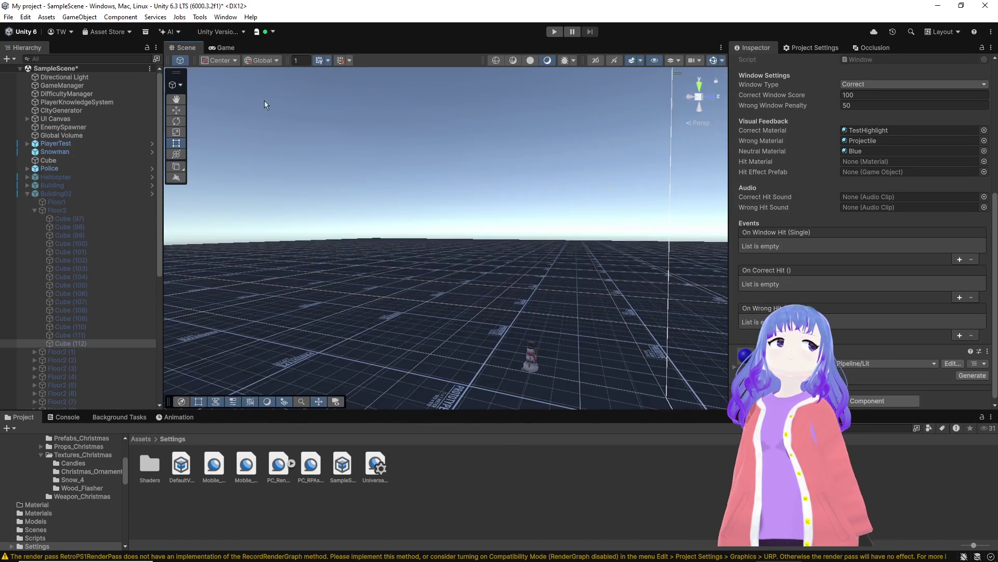
mouse_move(730, 209)
left_mouse_down()
mouse_move(406, 237)
mouse_move(167, 156)
left_mouse_up()
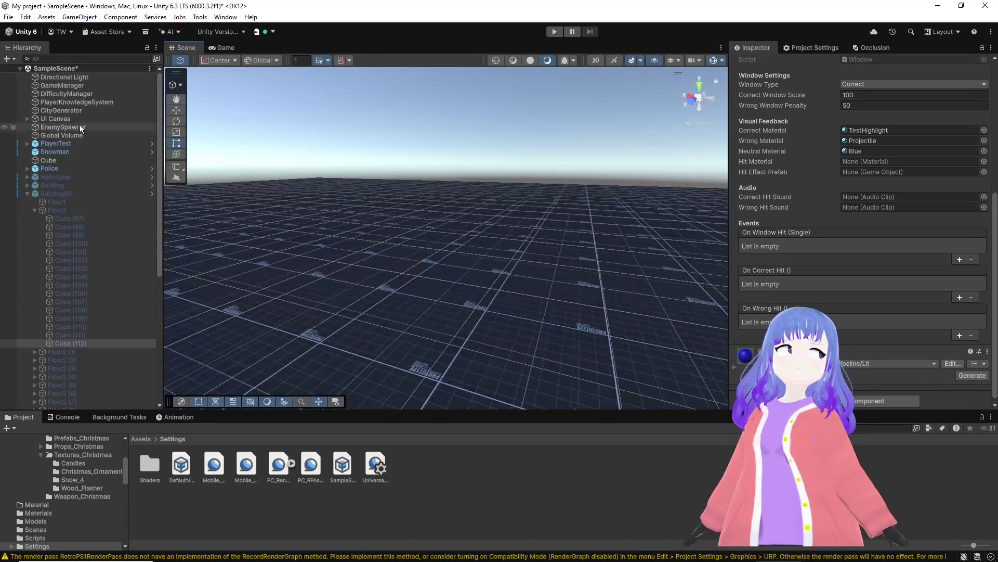
mouse_move(90, 88)
left_mouse_down()
mouse_move(160, 157)
mouse_move(71, 130)
left_mouse_up()
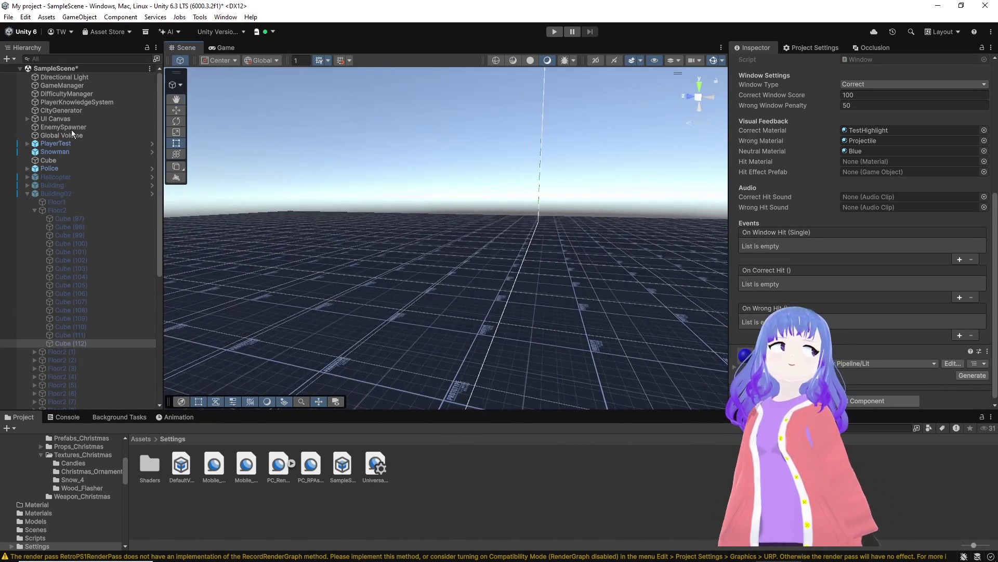
double_click(60, 145)
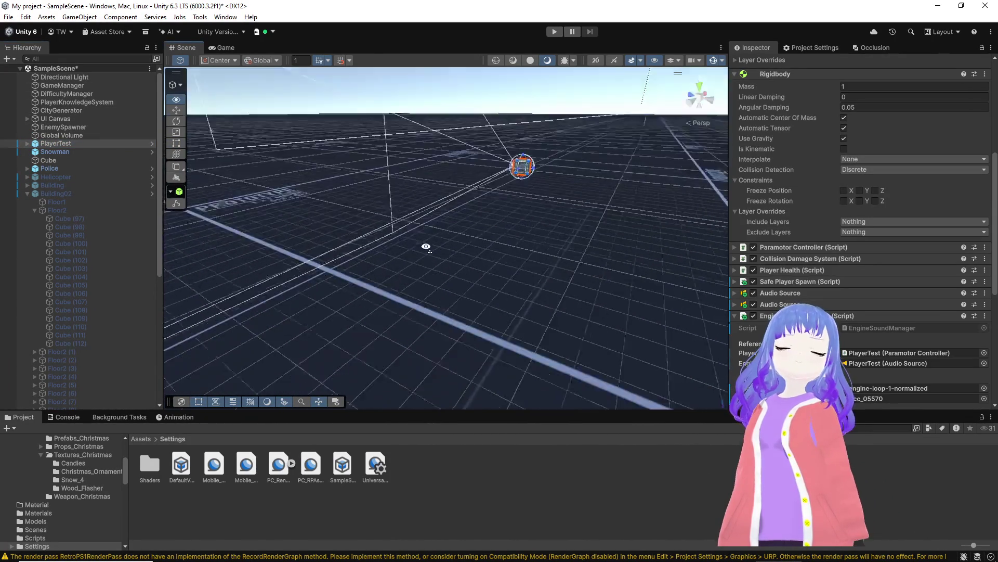
Step: Review the Console's RetroPS1RenderPass warnings, resizing the panel, and clear them
left_click(64, 416)
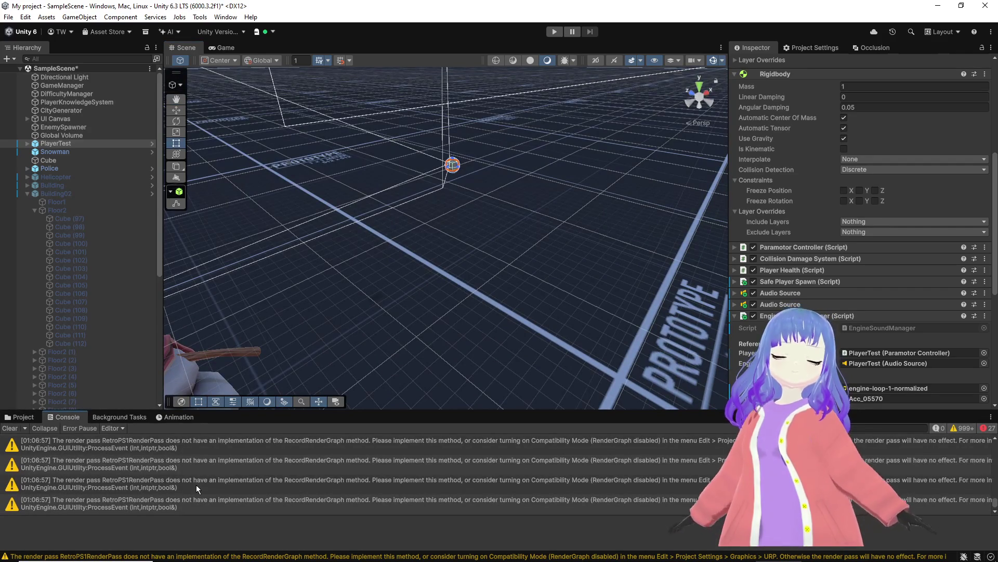
left_click(203, 466)
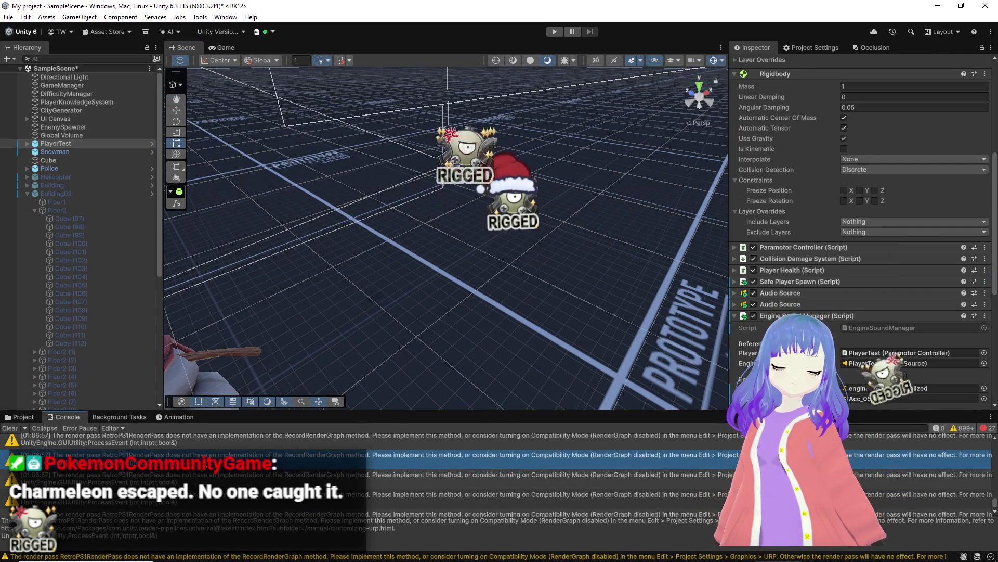
left_click_drag(382, 412, 393, 294)
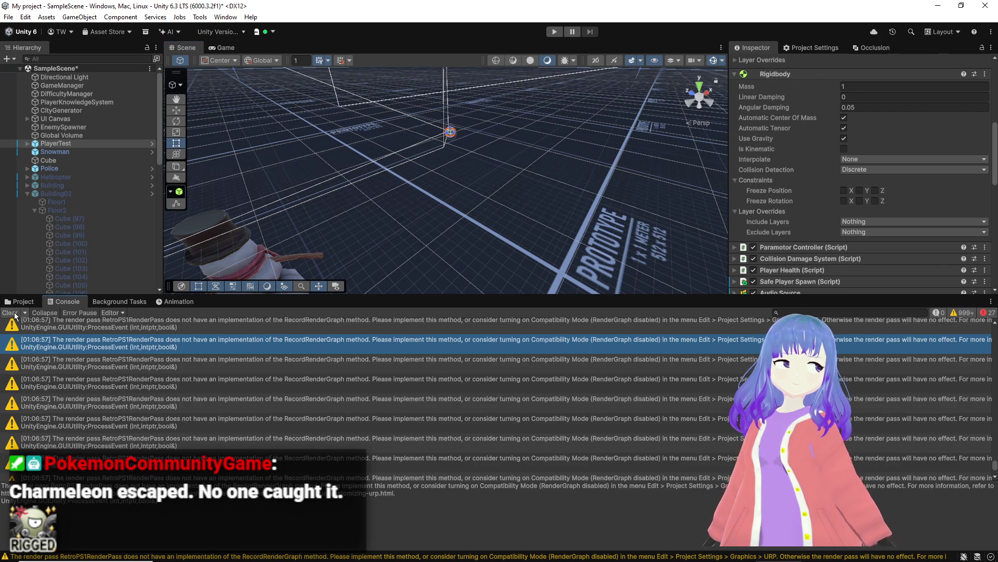
left_click(14, 314)
left_click_drag(258, 296, 258, 339)
left_click(136, 438)
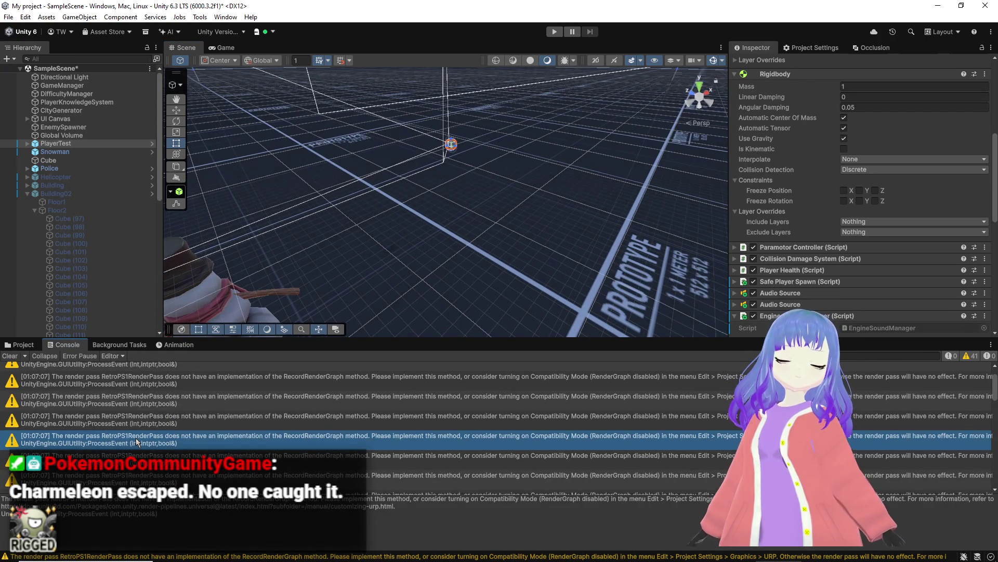
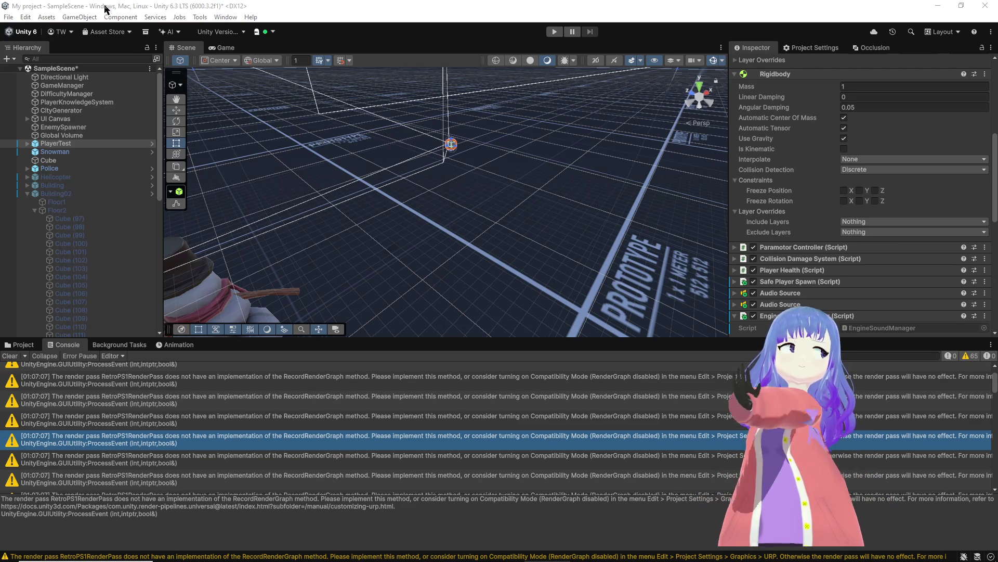
Step: Show the Graphics project settings, select a RetroPS1 render pass warning, and widen the Scene view
left_click(806, 48)
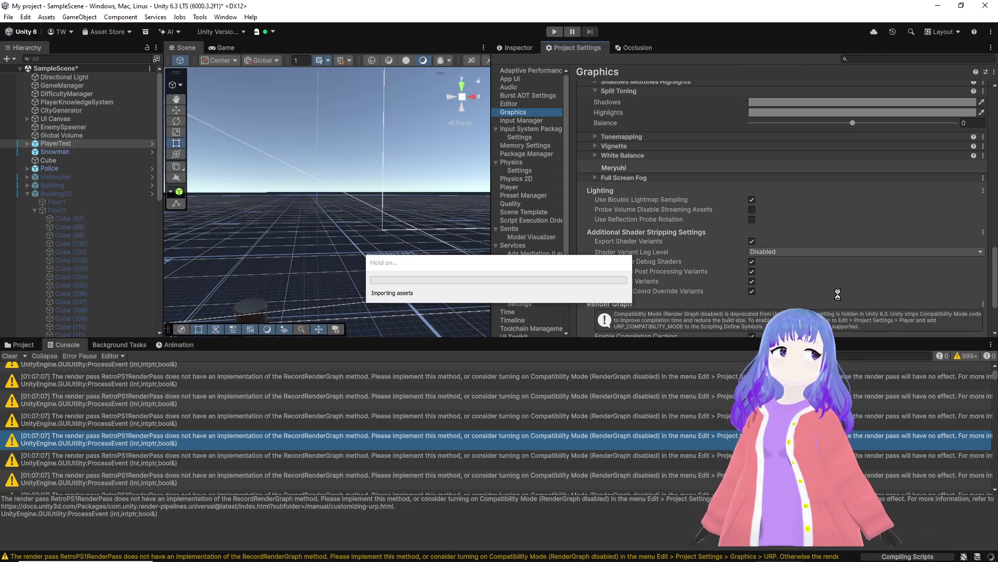
mouse_move(622, 555)
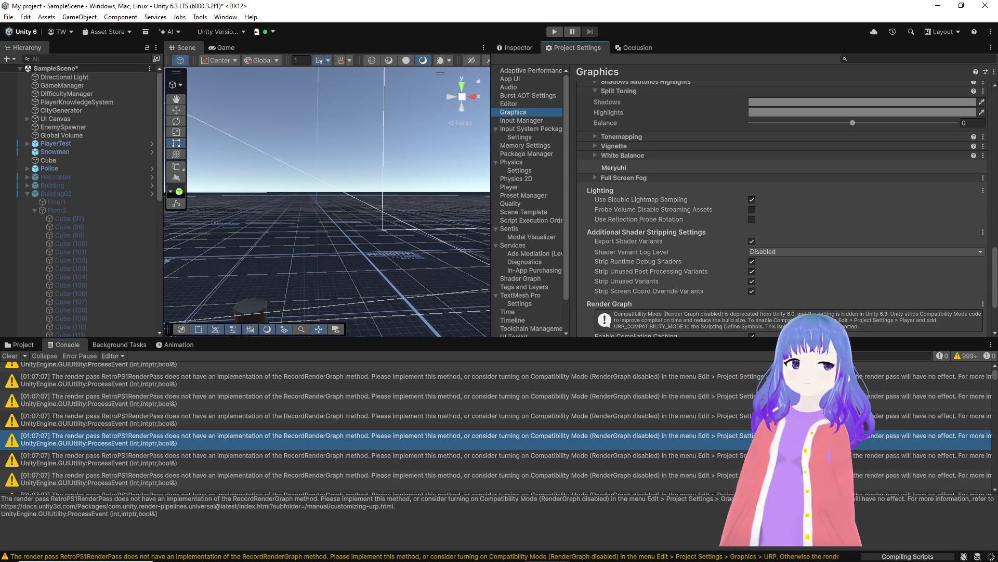
left_click(364, 459)
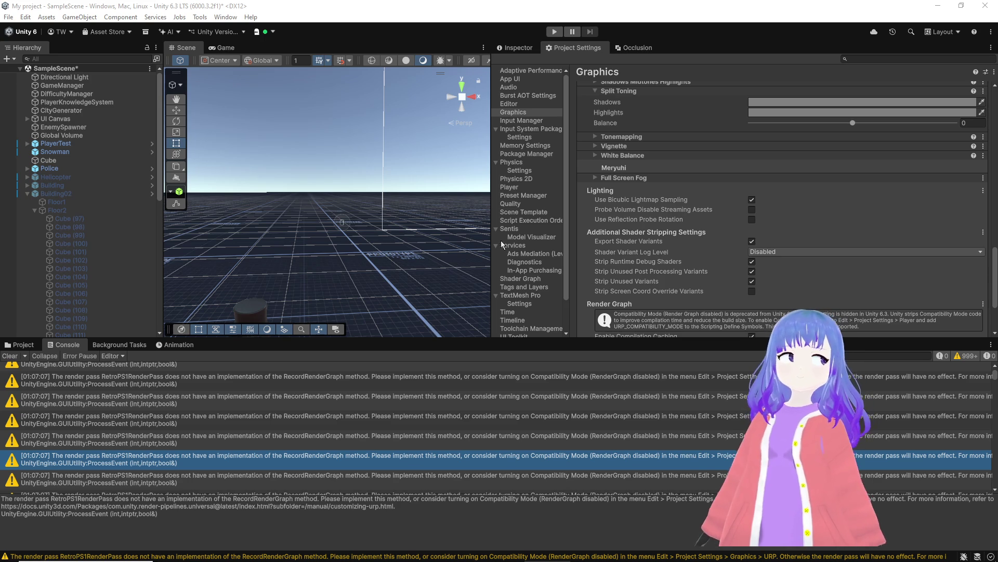
left_click_drag(490, 244, 645, 247)
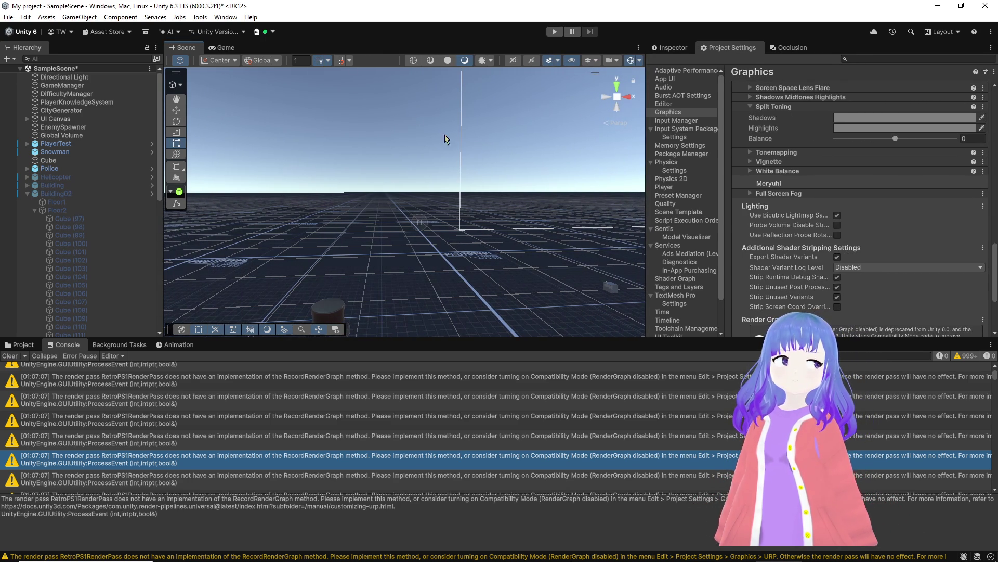
Step: Briefly fly the paramotor game in the Game view, stop play mode, and shrink the console
left_click(223, 48)
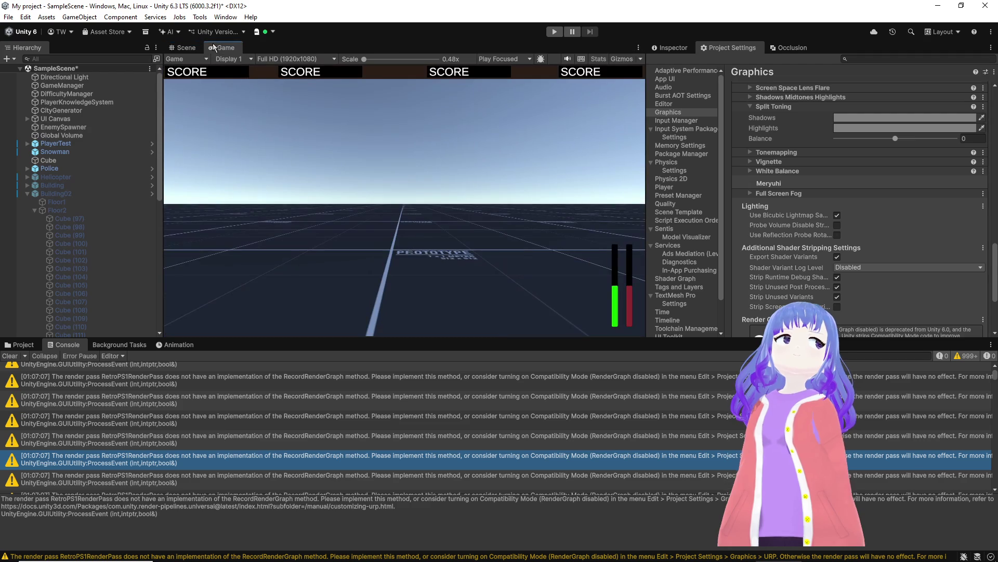
left_click(552, 32)
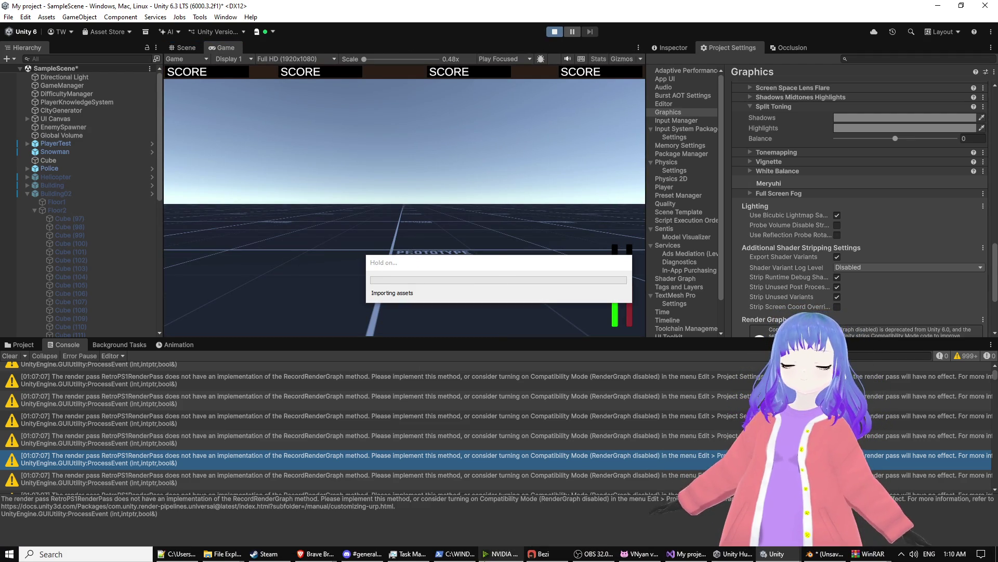
mouse_move(301, 555)
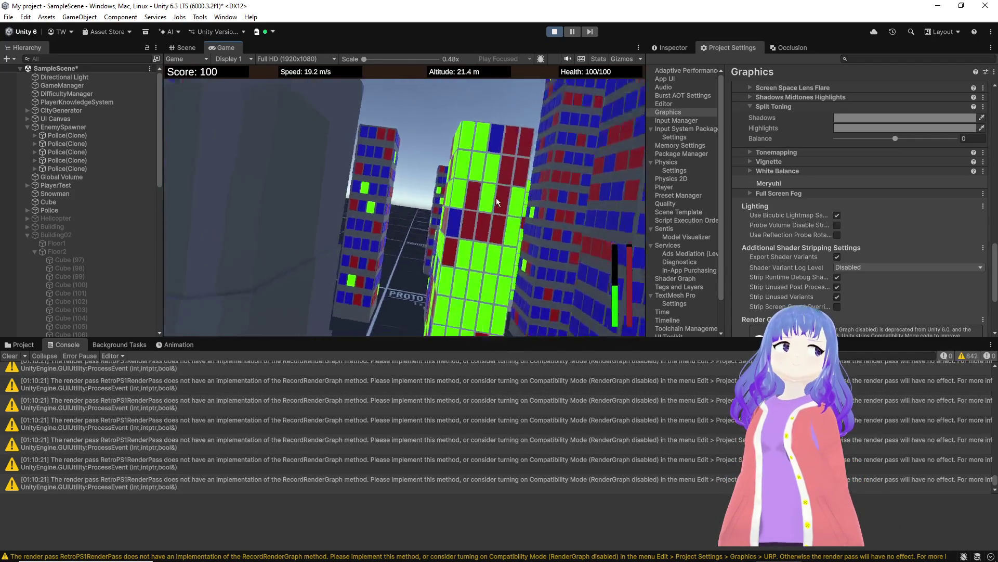
left_click(556, 33)
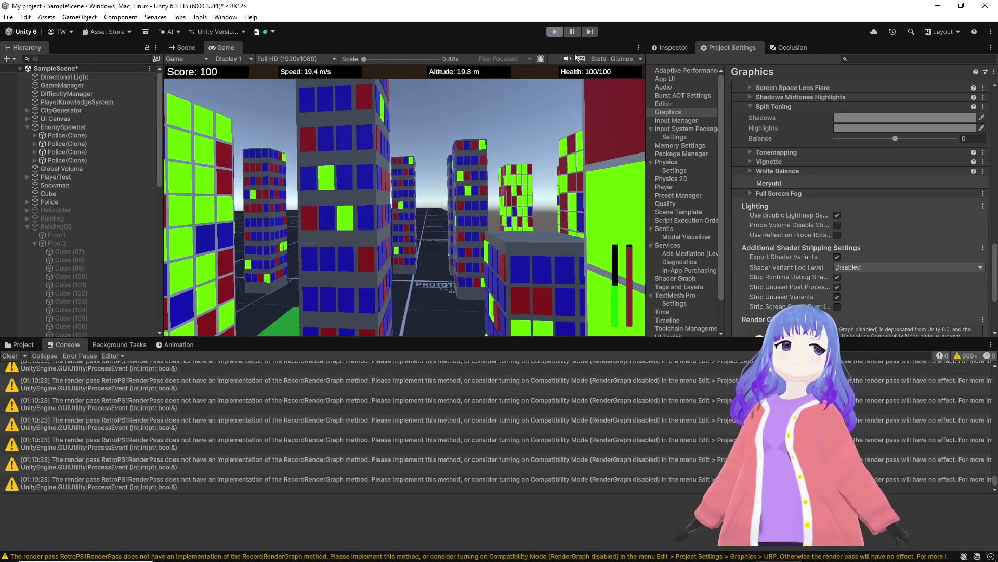
left_click_drag(762, 337, 762, 430)
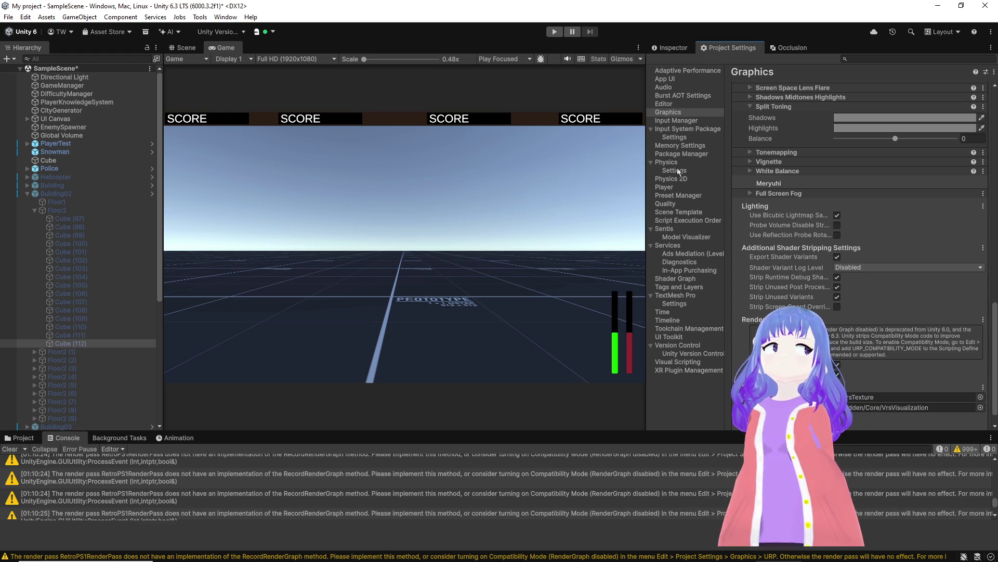
left_click(683, 187)
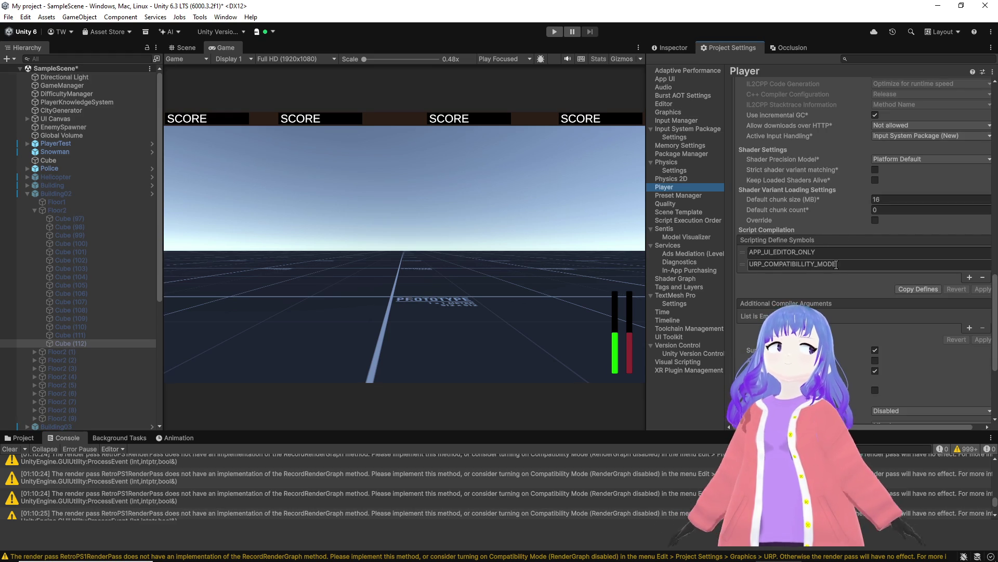
Step: Correct URP_COMPATIBILLITY_MODE to URP_COMPATIBILITY_MODE in the scripting defines and apply it
left_click(800, 267)
left_click(794, 265)
key("Delete")
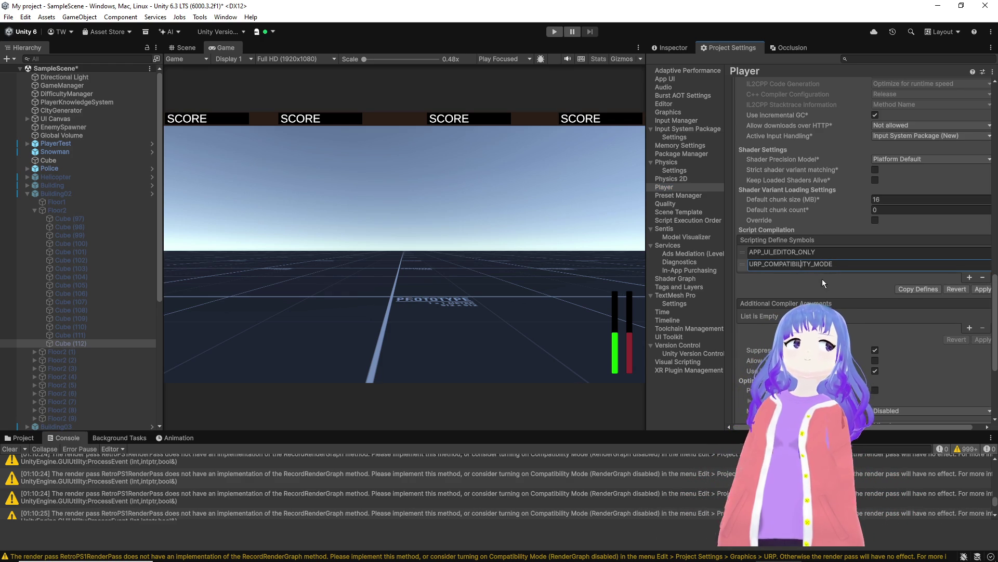
left_click(981, 289)
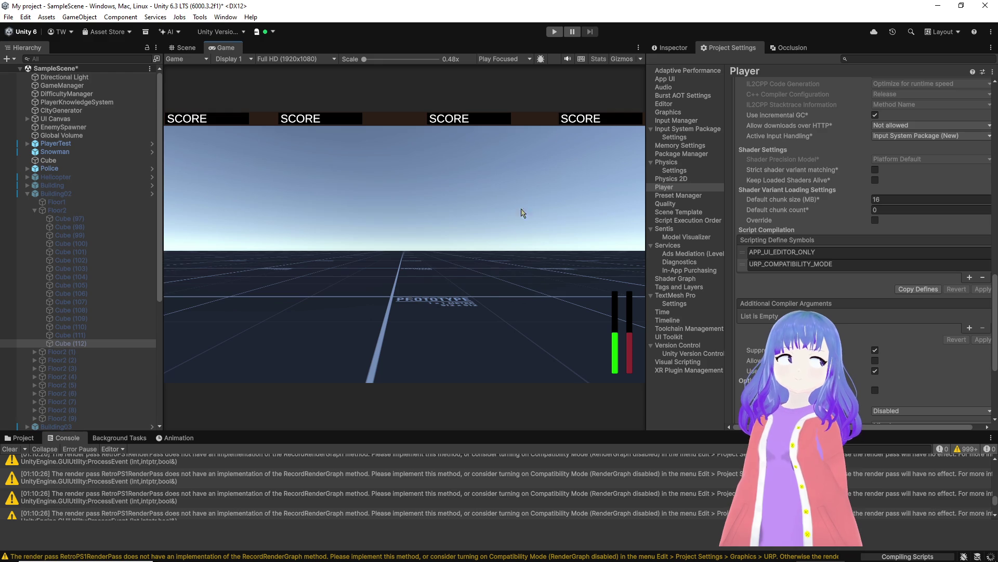
left_click(557, 31)
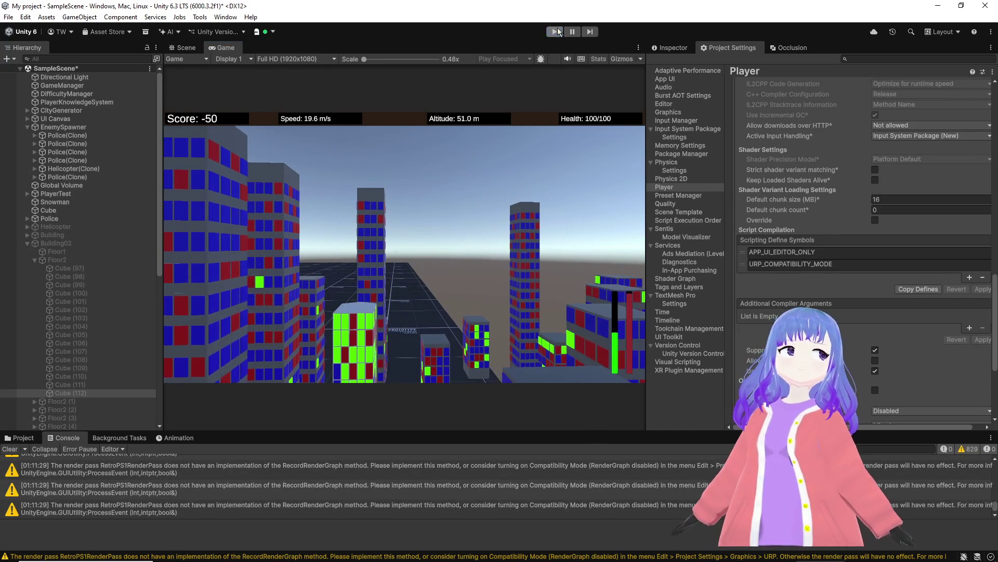
key("ctrl+p")
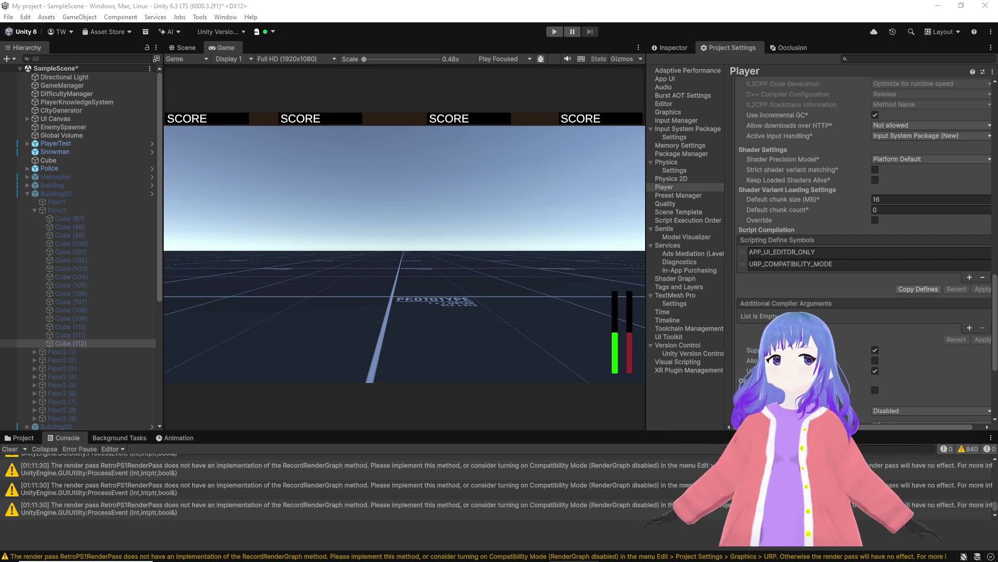
mouse_move(364, 556)
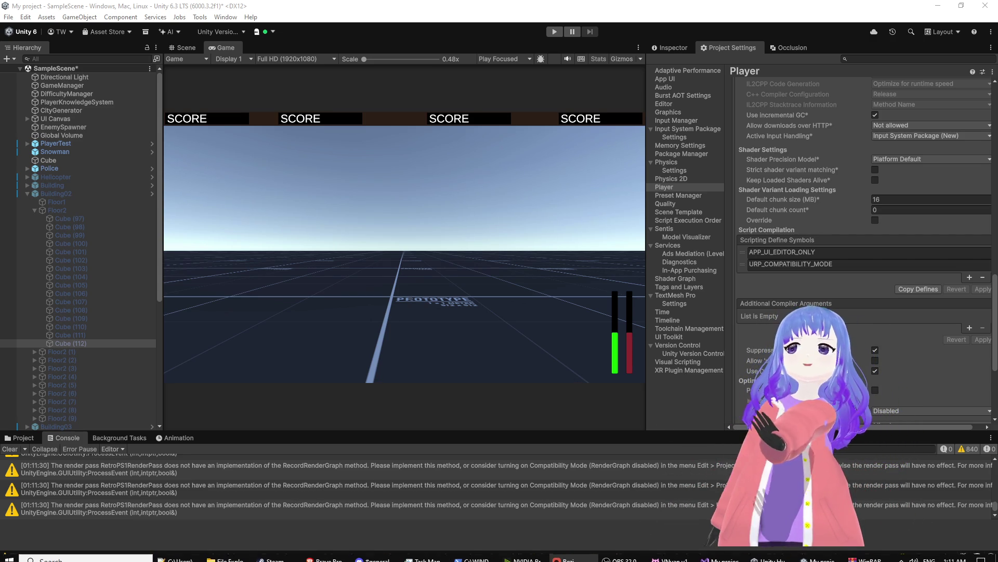
Step: Bring up Bezi to view the thread requesting the RecordRenderGraph method implementation
left_click(567, 559)
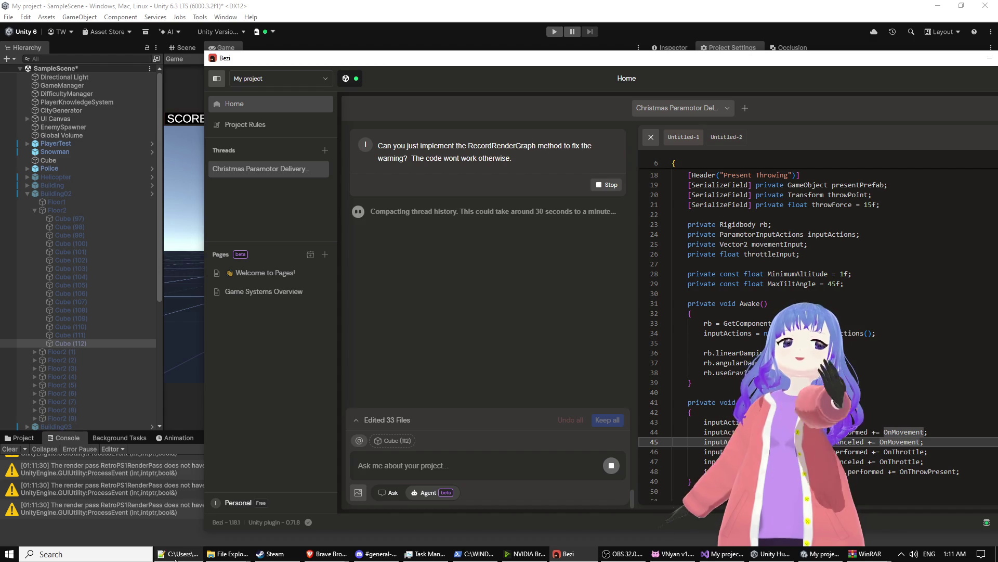
mouse_move(325, 554)
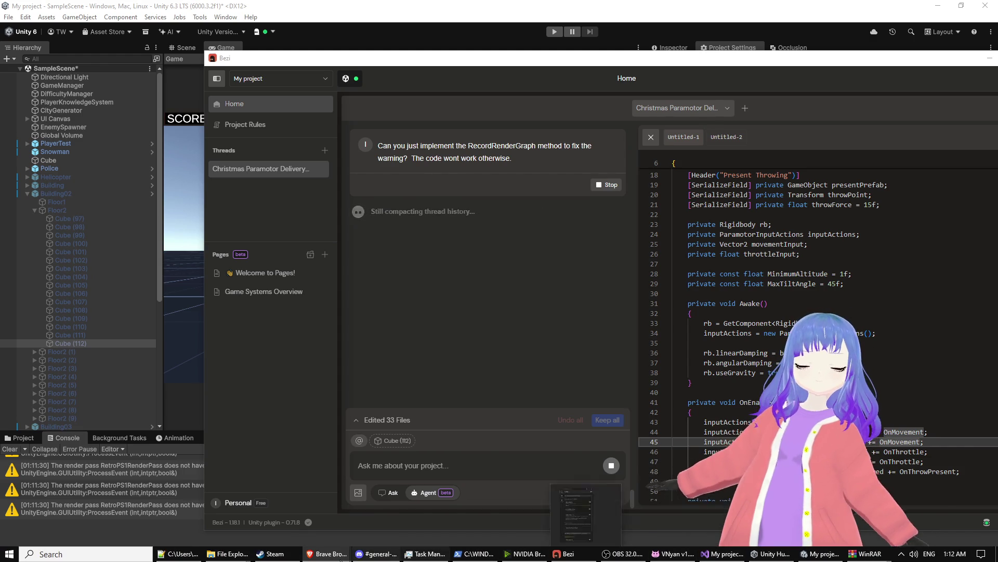
mouse_move(279, 558)
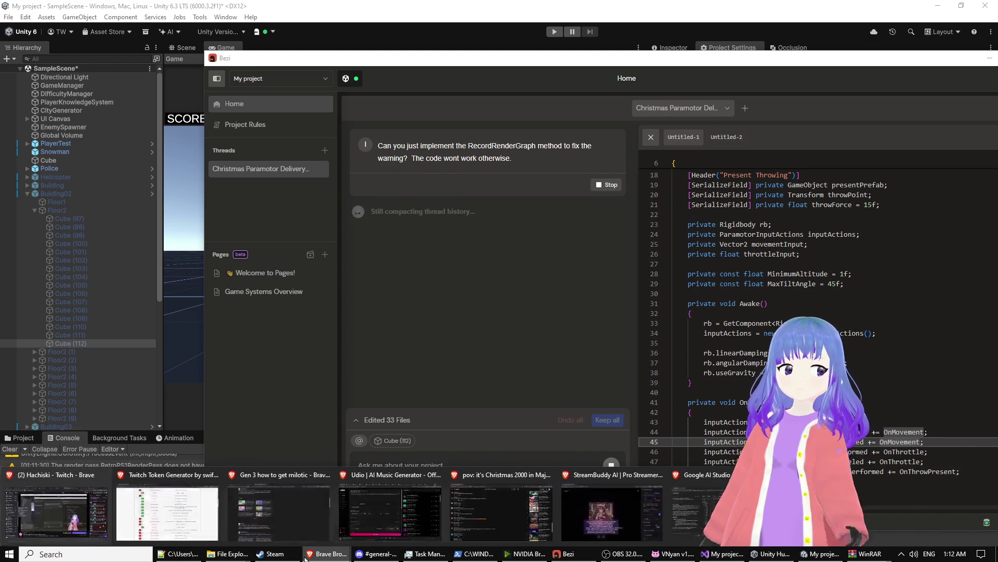
Step: Start the Nintendo Christmas Jazz Music video from recommendations, turn its volume down, and minimize the browser
left_click(503, 498)
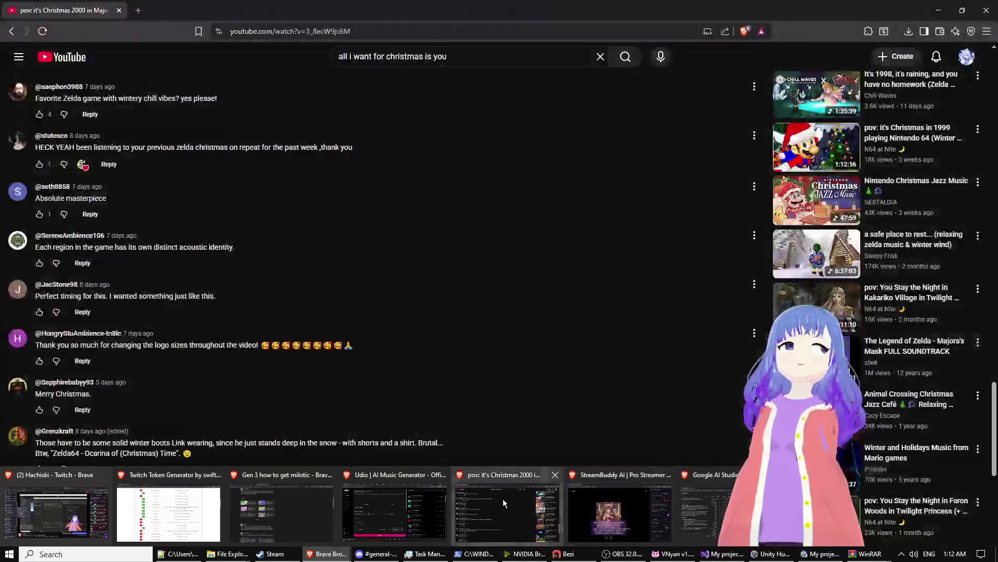
scroll(531, 385, "up", 1)
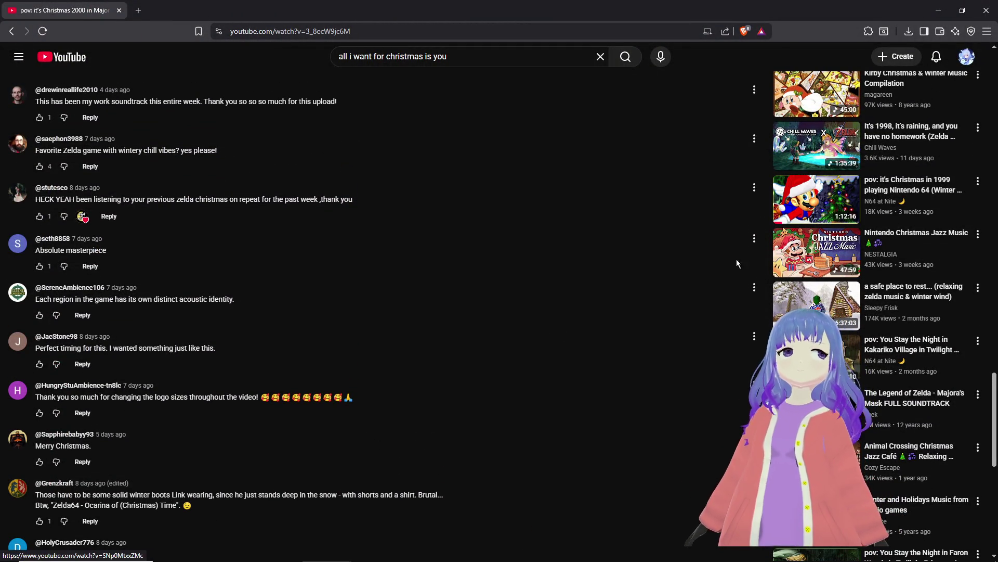
left_click(761, 252)
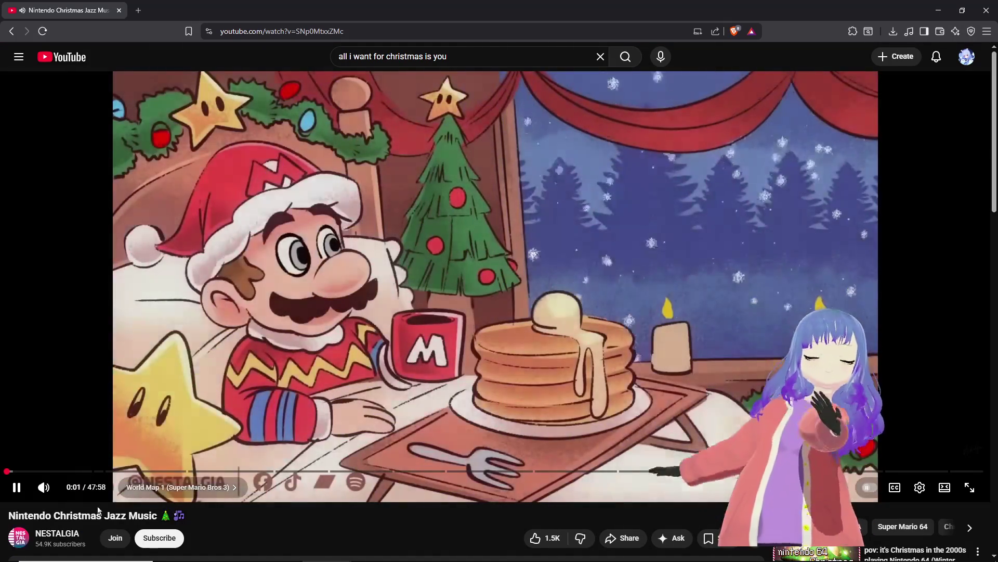
left_click(66, 489)
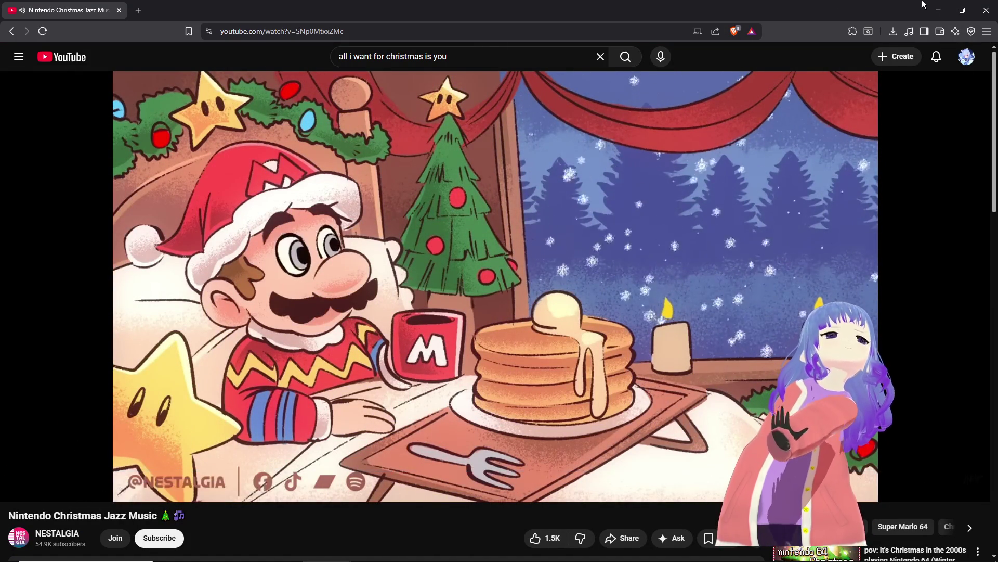
left_click(939, 10)
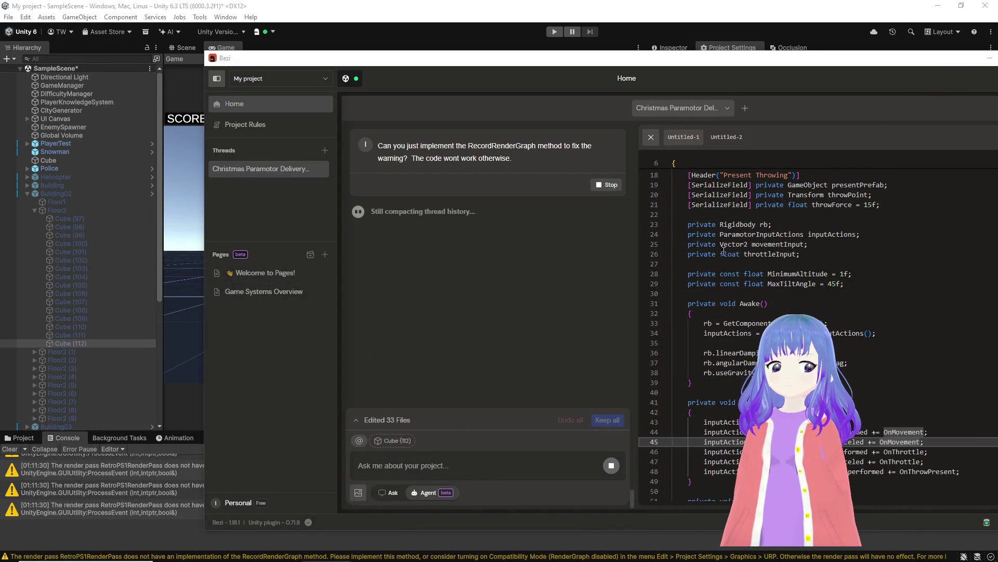
Step: Bring the Unity editor in front of Bezi, showing the Game view and Player settings
left_click(350, 4)
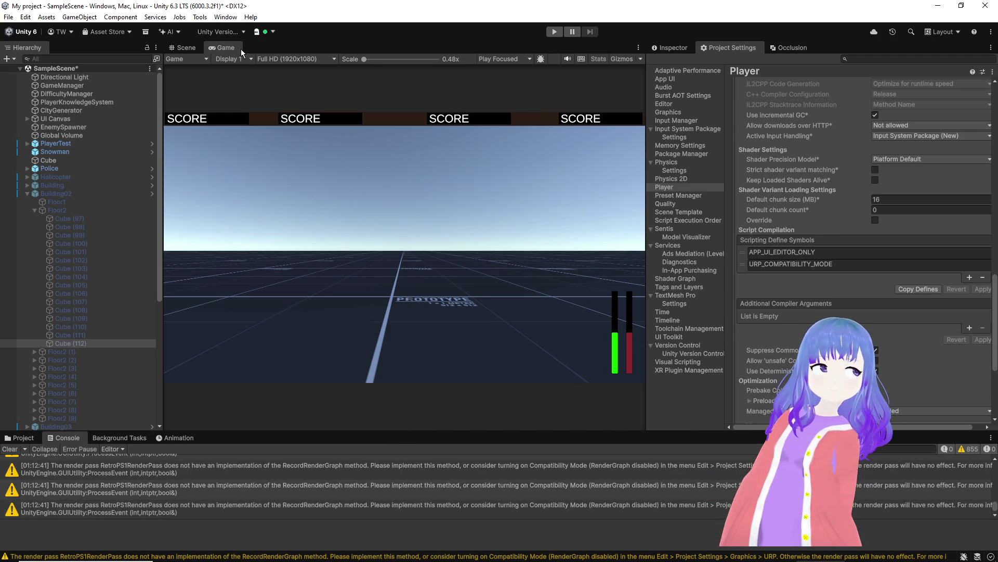
Step: Switch Unity to the Scene view and bring the Bezi assistant forward
left_click(199, 47)
mouse_move(378, 554)
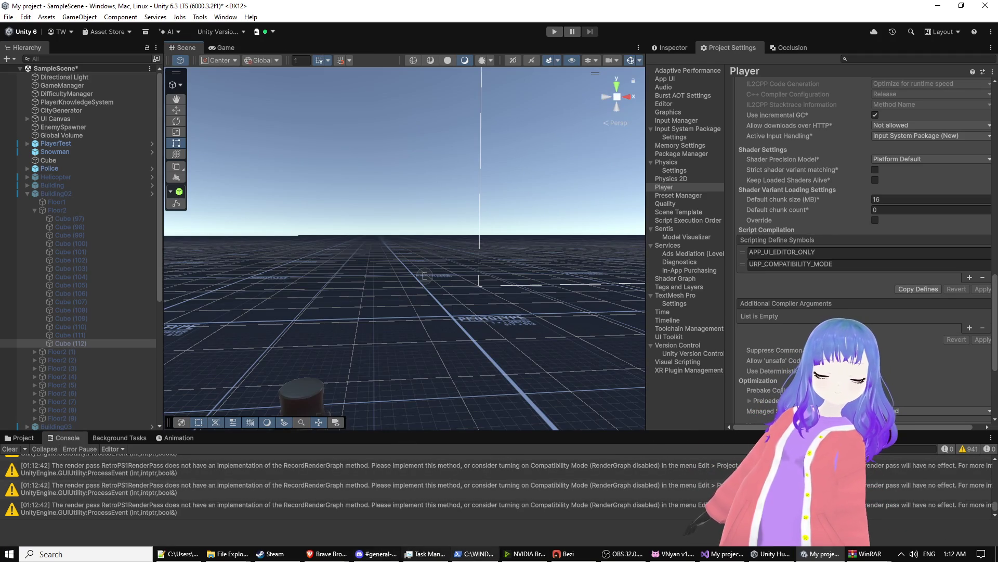
left_click(572, 555)
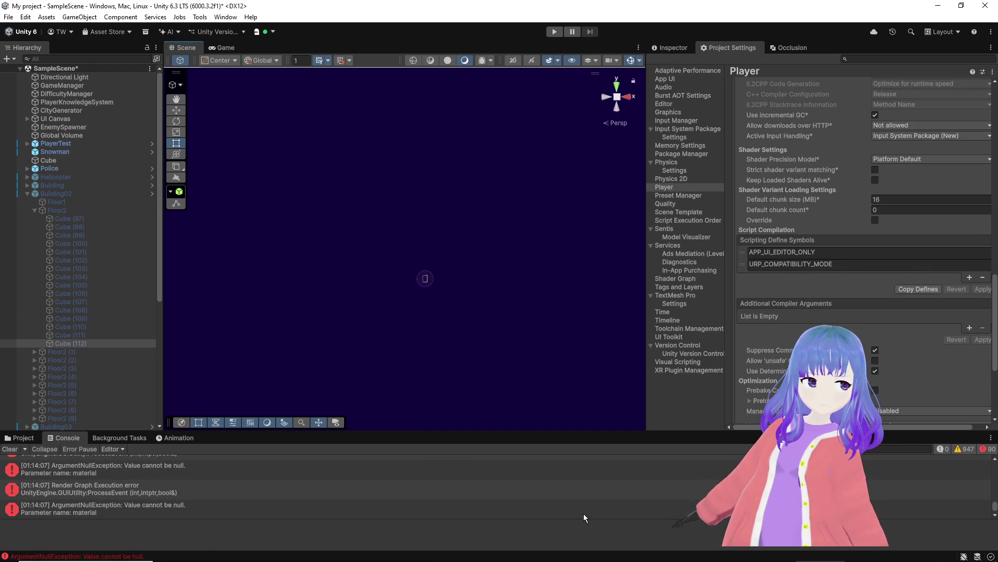
Step: Reopen Bezi and let the agent resume its RetroPS1RenderFeature.cs rework past the 20 tool-call limit
mouse_move(624, 554)
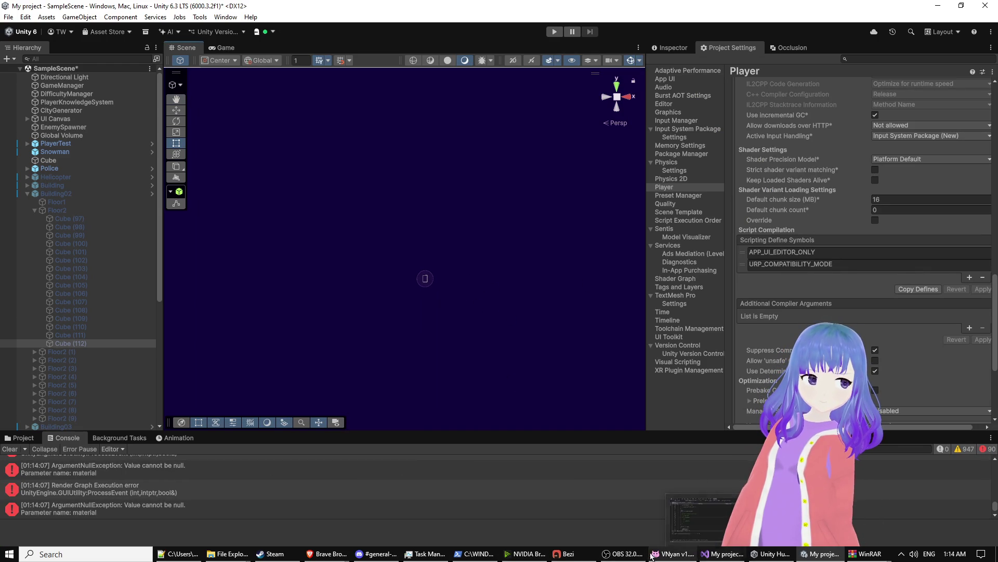
left_click(564, 553)
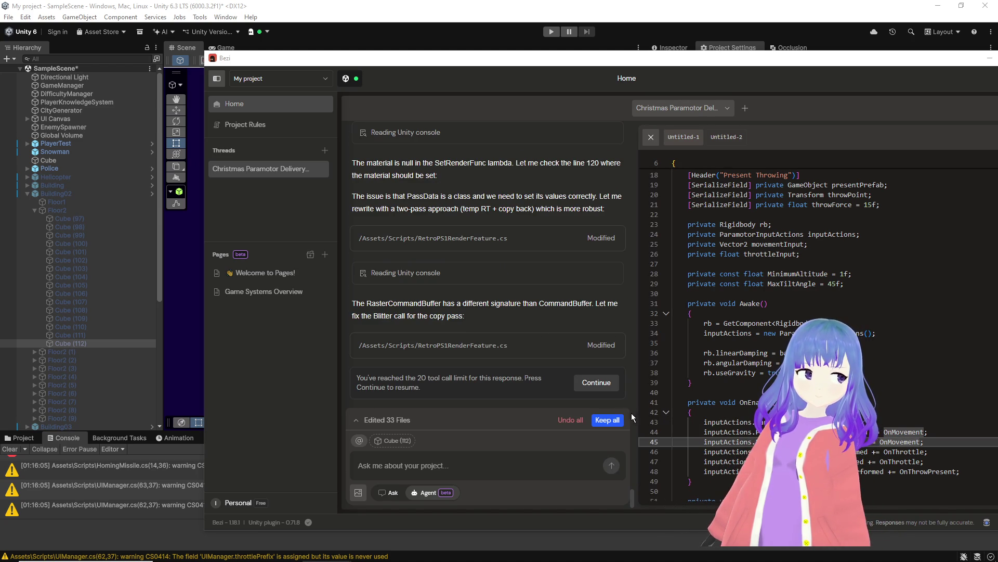
left_click(613, 386)
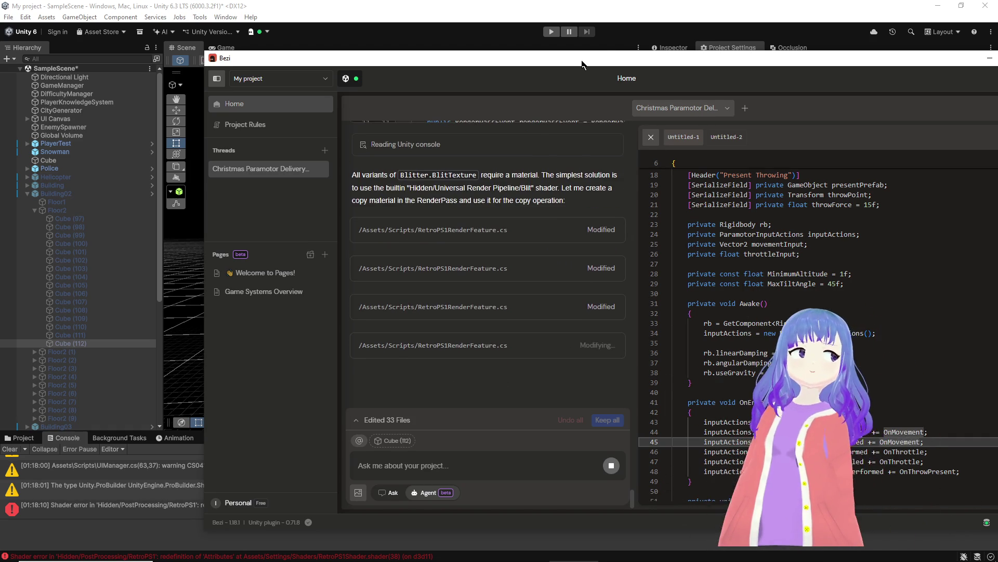
Step: Return to the Unity editor after Bezi finishes the copy-material edits to RetroPS1RenderFeature.cs
left_click(653, 4)
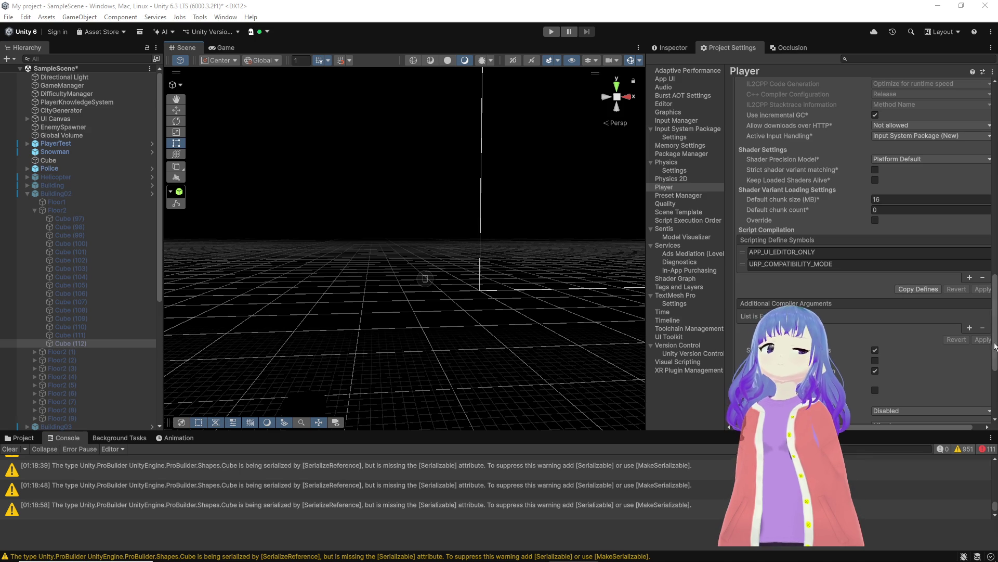
Step: Remove URP_COMPATIBILITY_MODE from the scripting defines, apply the change, and check the Game view
left_click(982, 278)
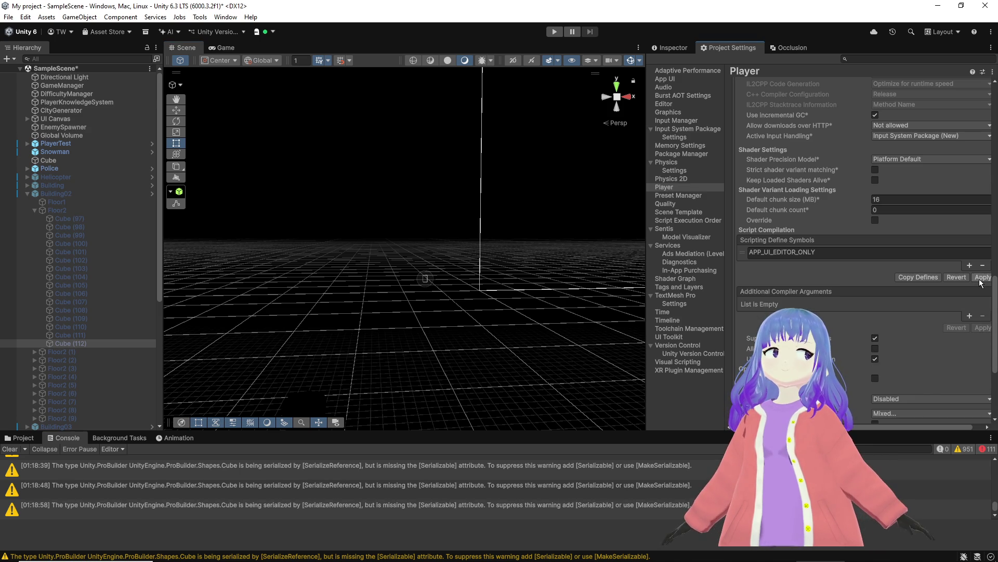
left_click(975, 279)
mouse_move(560, 263)
left_mouse_down()
mouse_move(546, 261)
mouse_move(571, 248)
mouse_move(869, 243)
mouse_move(463, 262)
left_mouse_up()
left_click(222, 47)
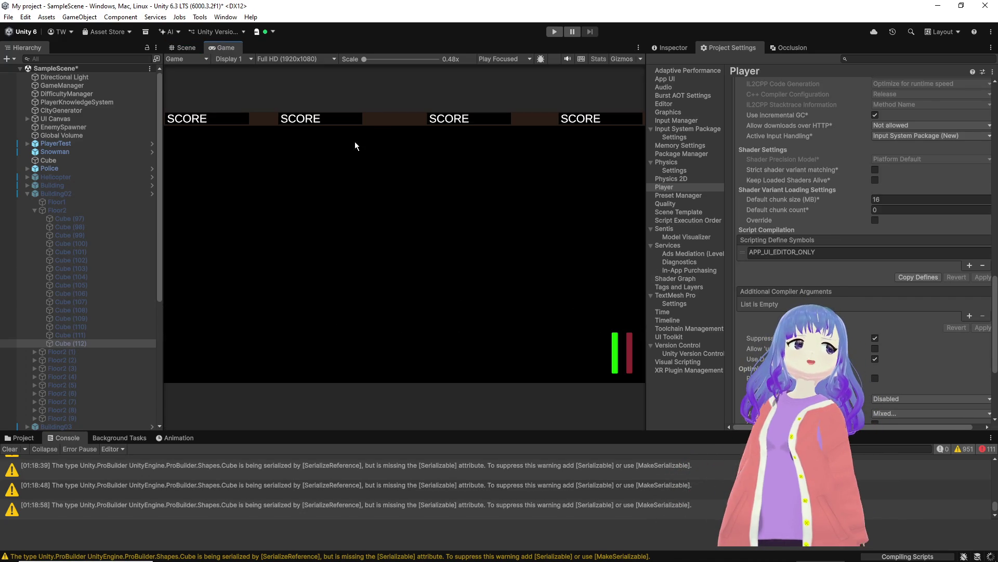
key("ctrl+1")
left_click_drag(468, 244, 360, 252)
left_click_drag(360, 250, 364, 252)
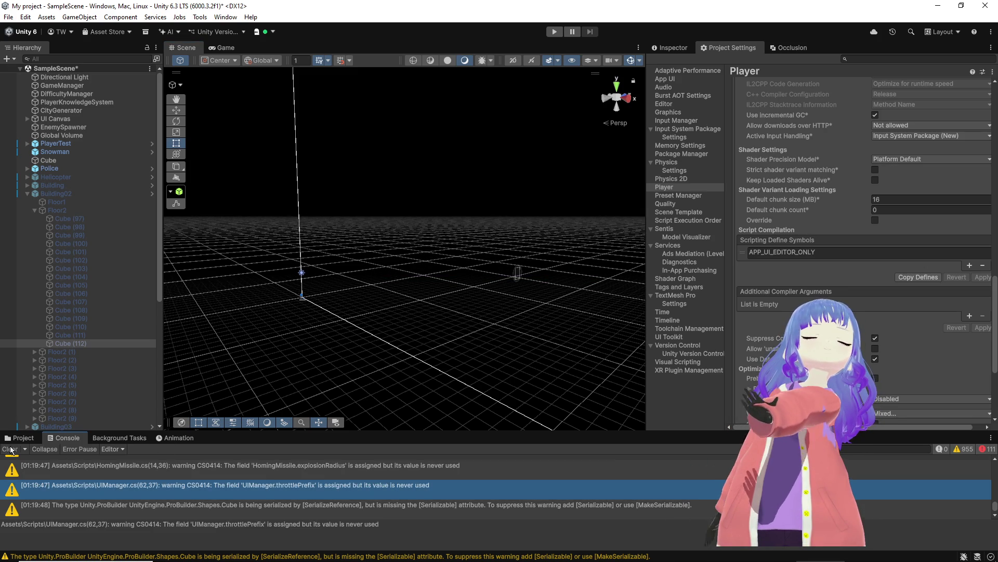
Step: Empty the Console, then uncheck the Retro PS1 Effect override in Global Volume's Inspector
left_click(10, 450)
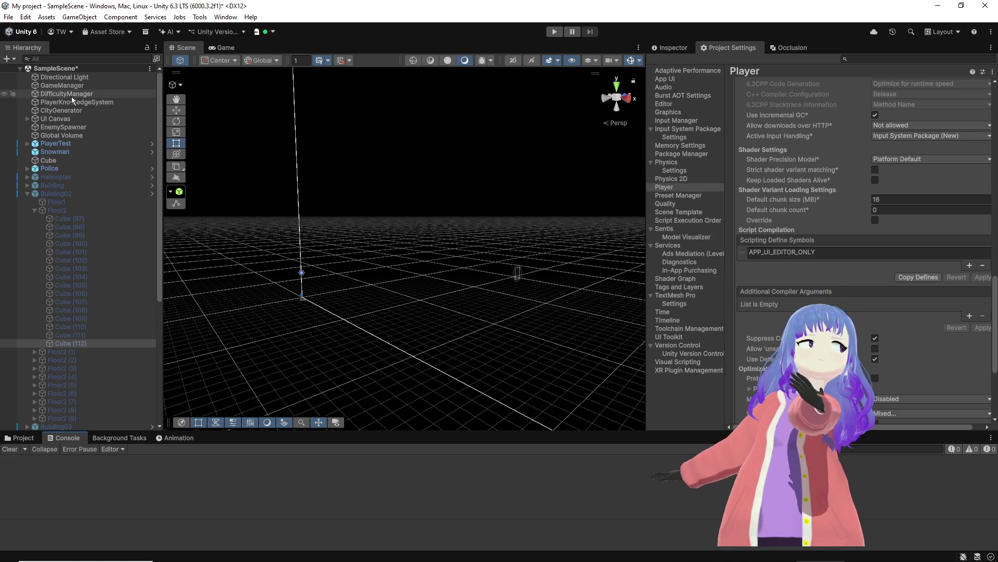
left_click(66, 135)
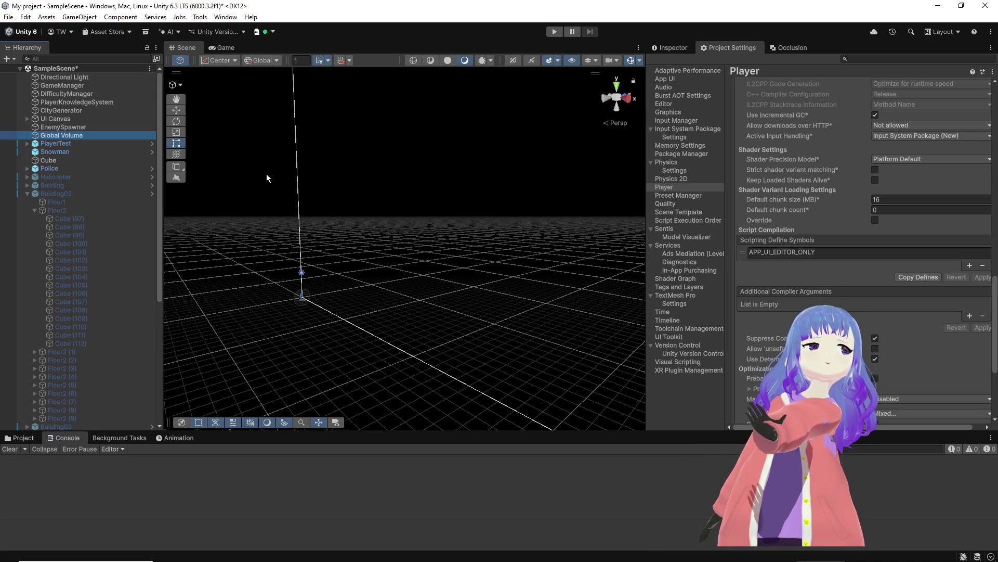
left_click(675, 48)
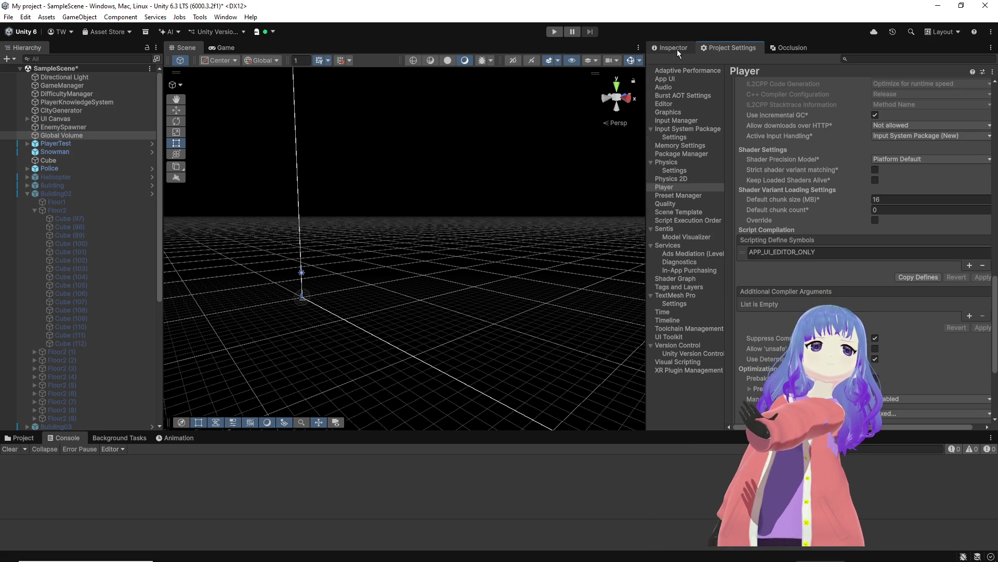
scroll(741, 260, "down", 5)
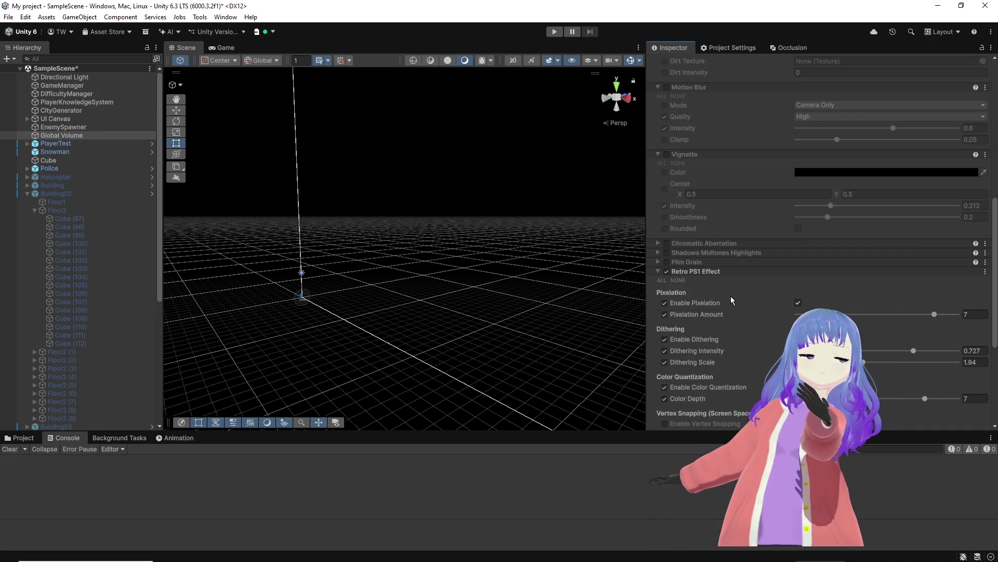
left_click(665, 272)
left_click_drag(525, 218, 408, 238)
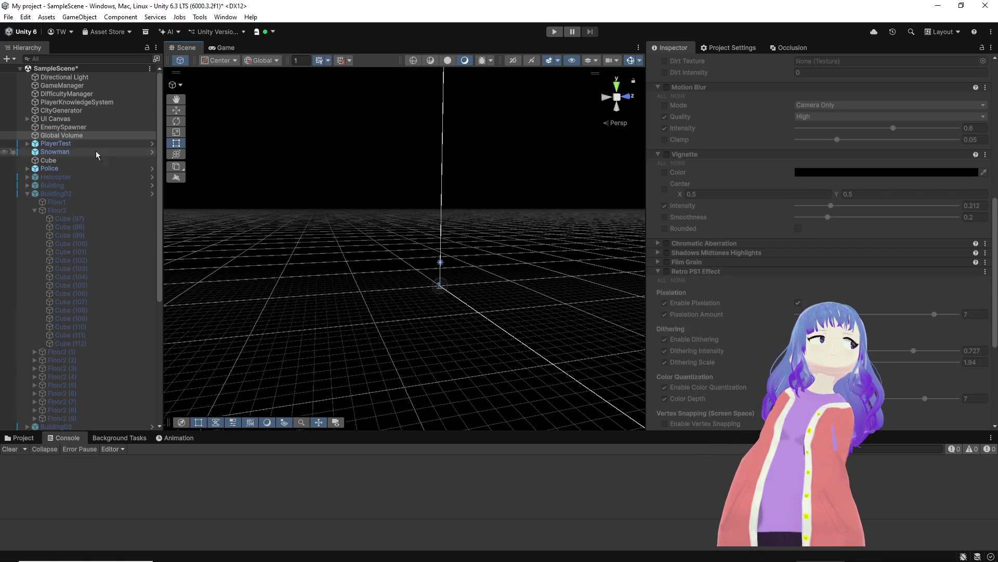